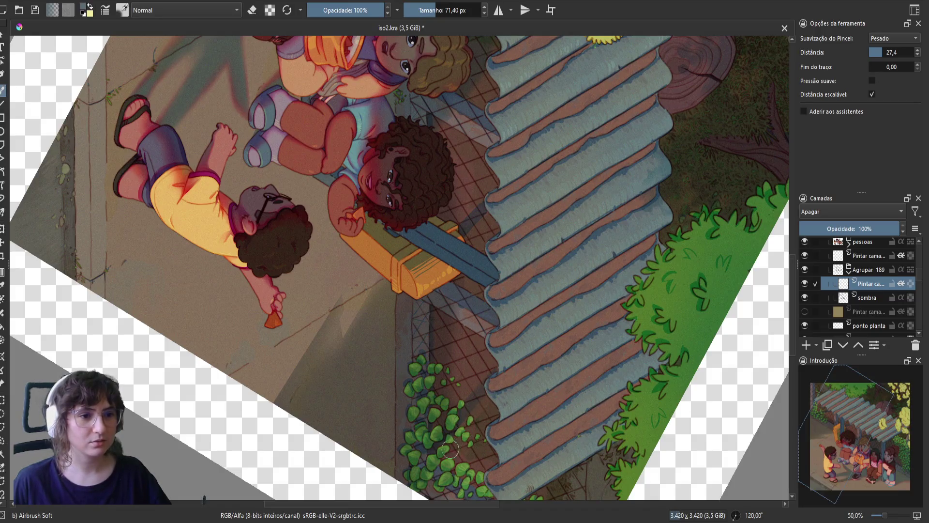
- Rotate the canvas view back to 0° and briefly mirror it to check the composition
mouse_move(467, 477)
left_mouse_down()
mouse_move(575, 423)
mouse_move(622, 307)
mouse_move(614, 182)
left_mouse_up()
key("m")
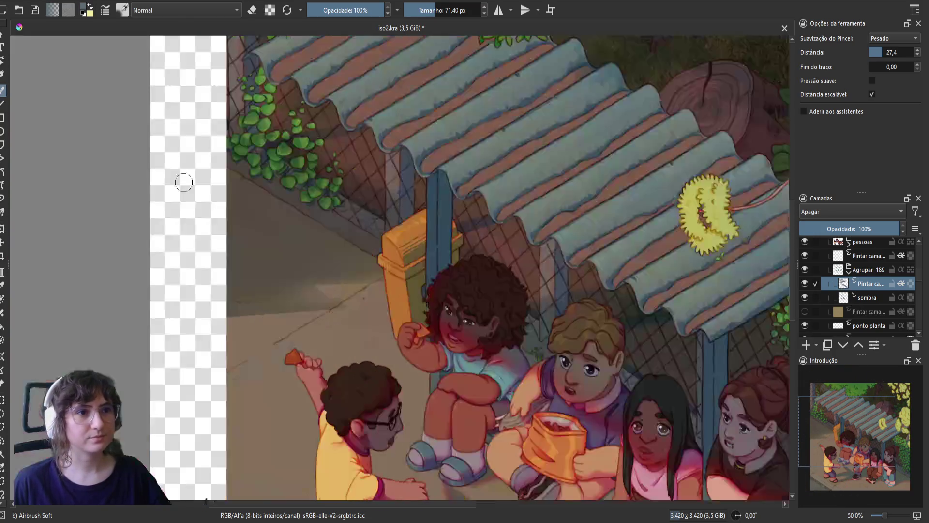
scroll(357, 270, "up", 3)
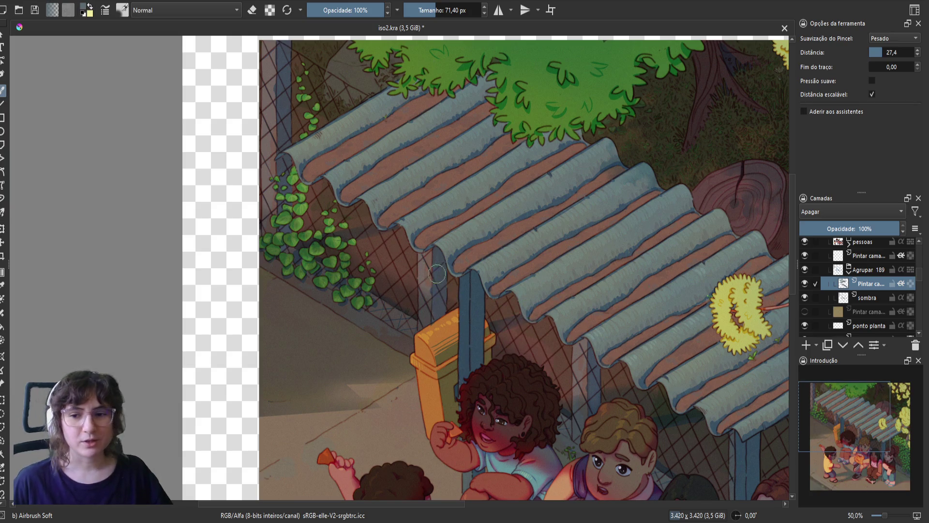
key("m")
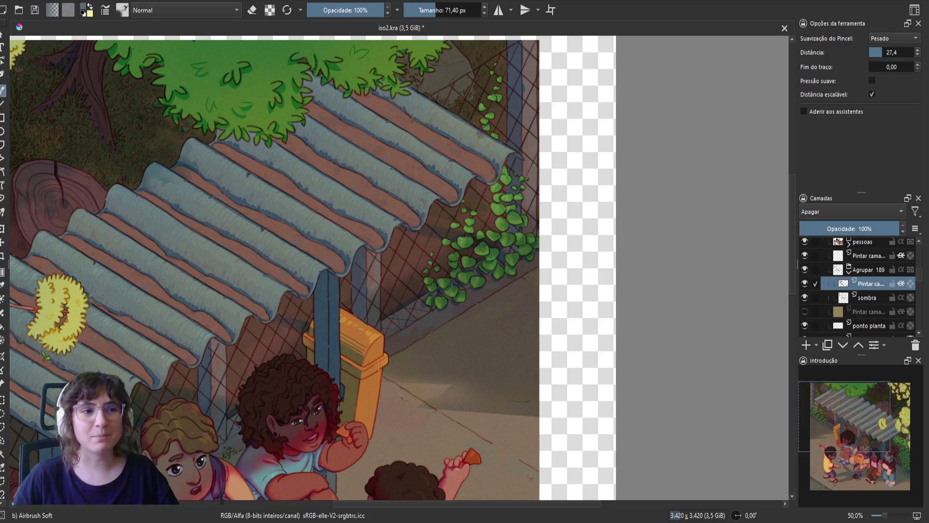
- Enlarge the airbrush to 112,29 px, re-centre on the roof, and switch it to erasing
left_click_drag(360, 258, 366, 255)
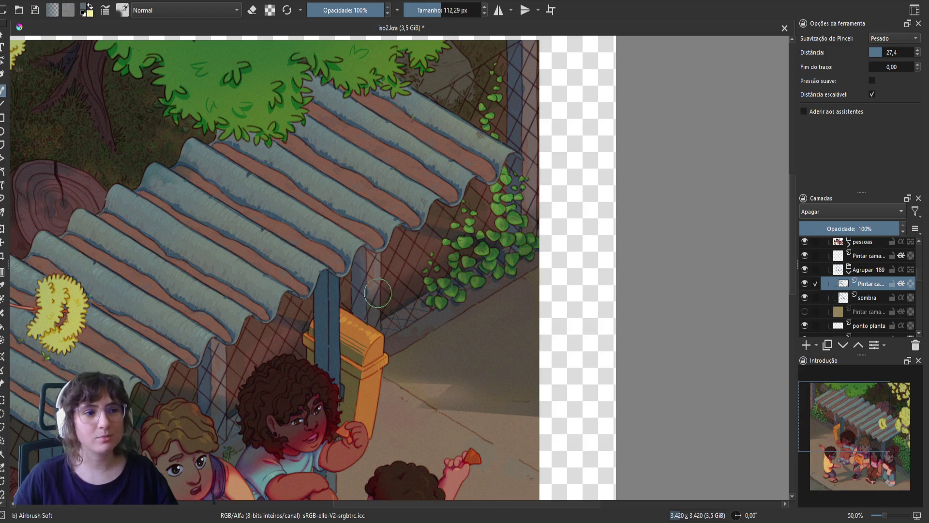
left_click_drag(493, 139, 457, 282)
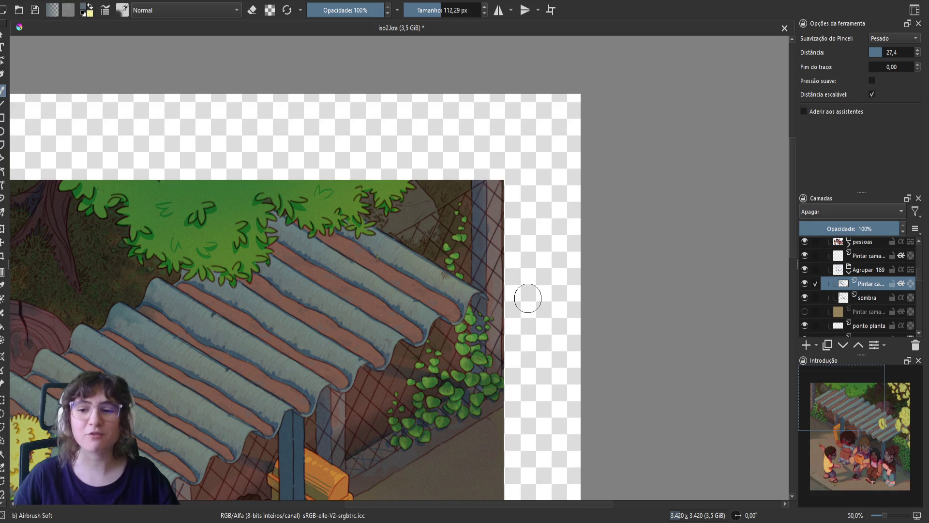
key("m")
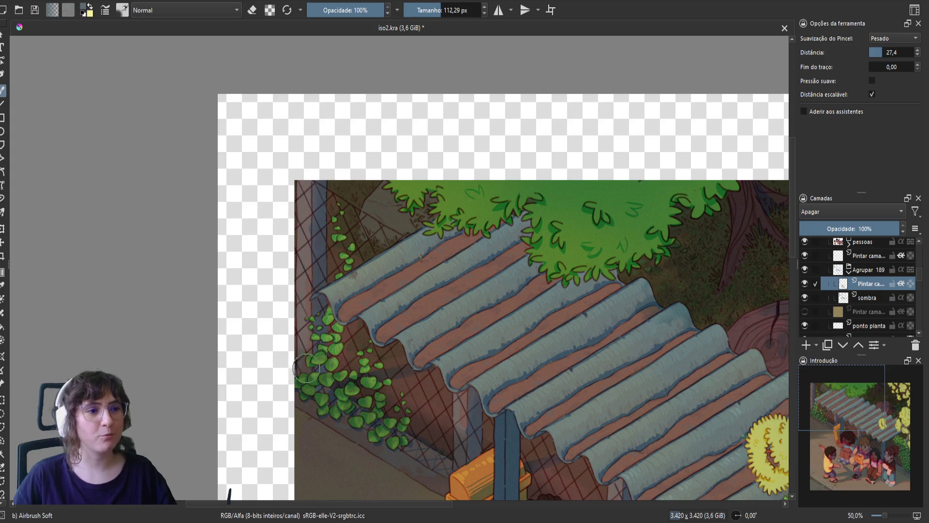
mouse_move(299, 338)
left_mouse_down()
mouse_move(382, 312)
mouse_move(262, 214)
mouse_move(205, 214)
left_mouse_up()
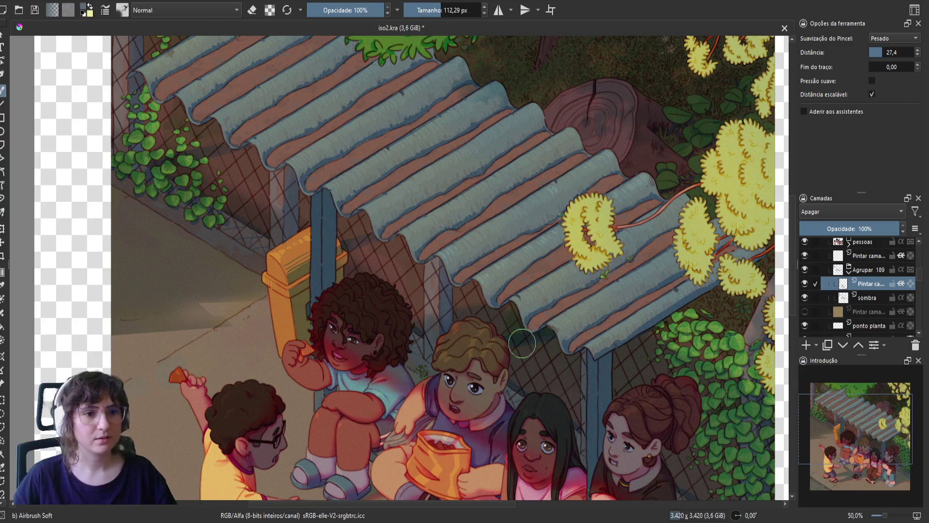
key("e")
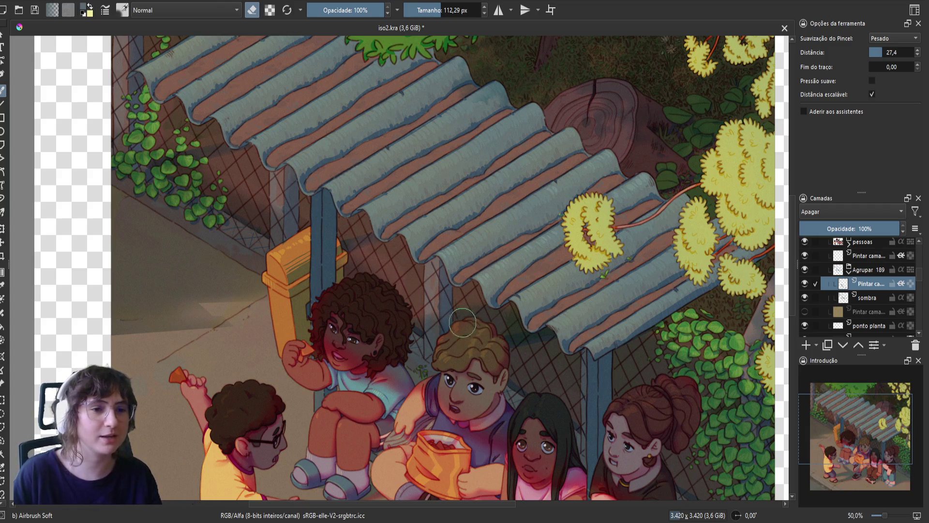
- Centre the shelter and children, then hide and re-show the Agrupar 189 group to compare
left_click_drag(465, 327, 424, 310)
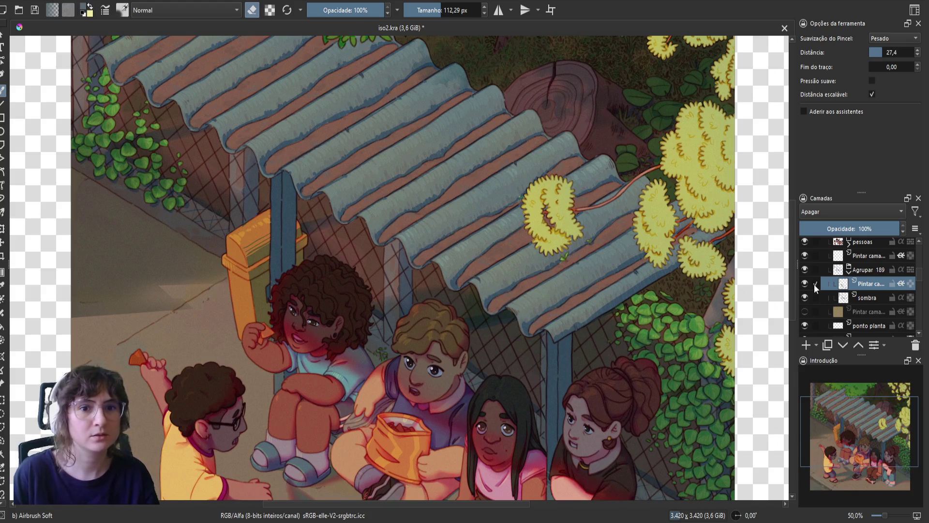
left_click(805, 269)
left_click(804, 269)
- Return the airbrush to normal painting mode and save iso2.kra
key("e")
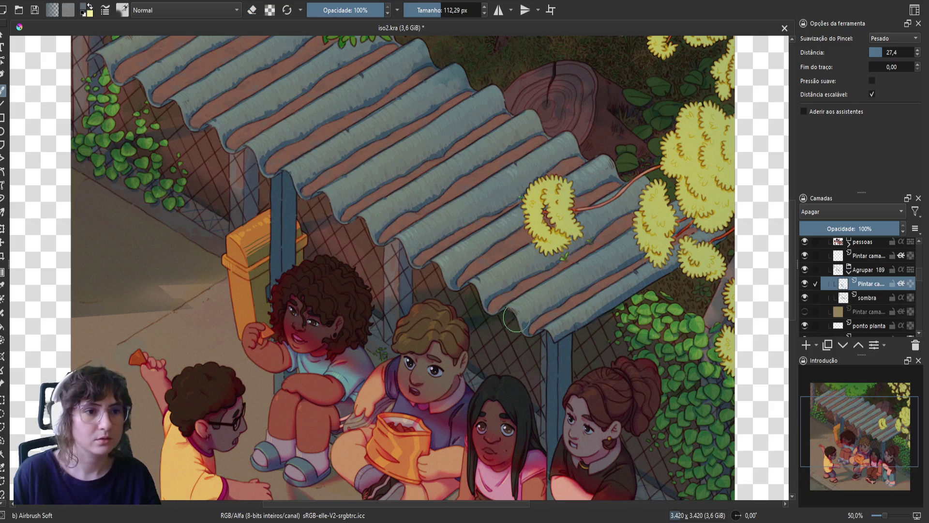
key("e")
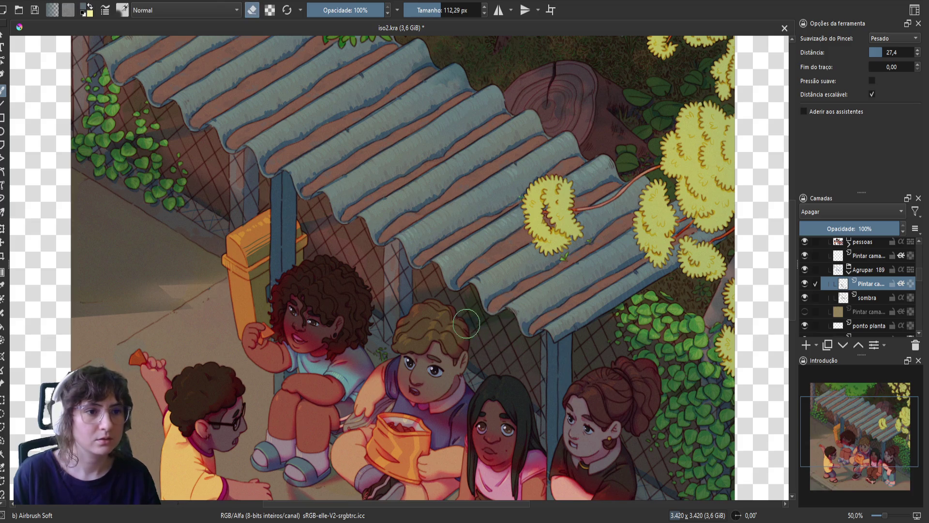
key("e")
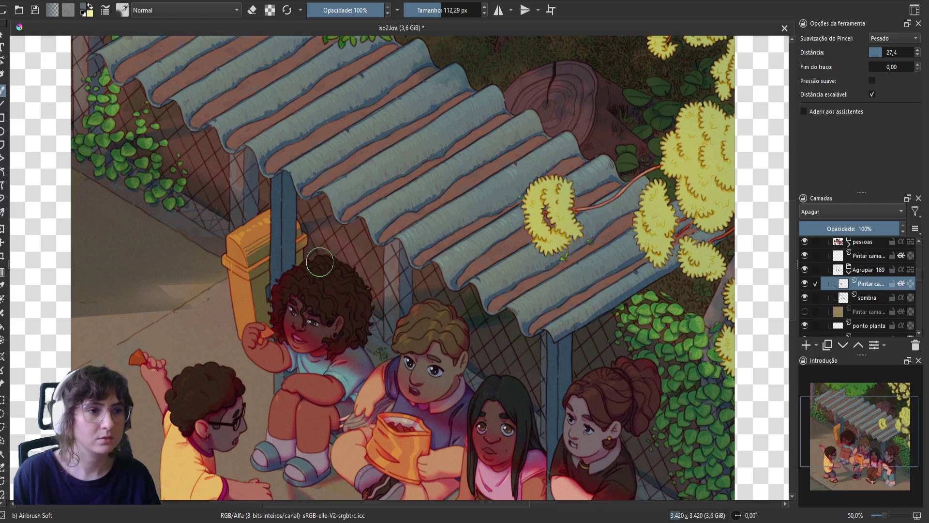
key("ctrl+s")
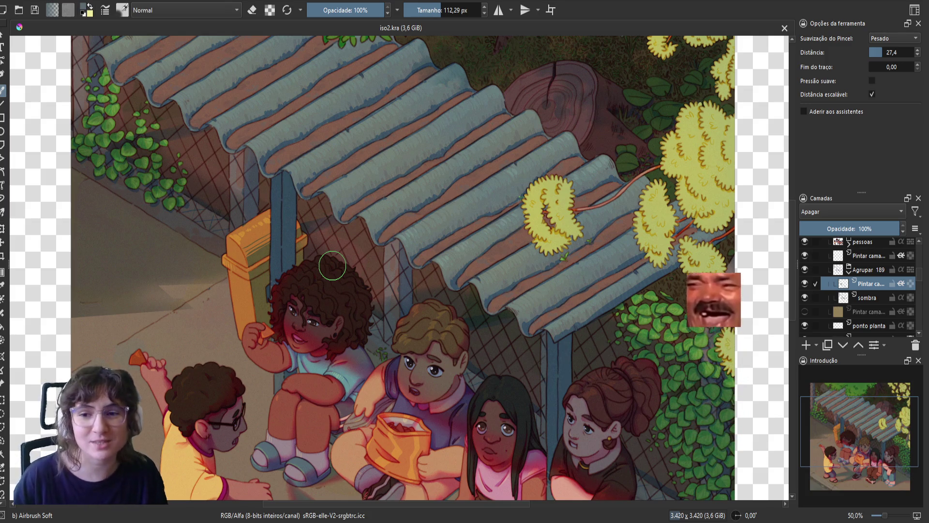
key("m")
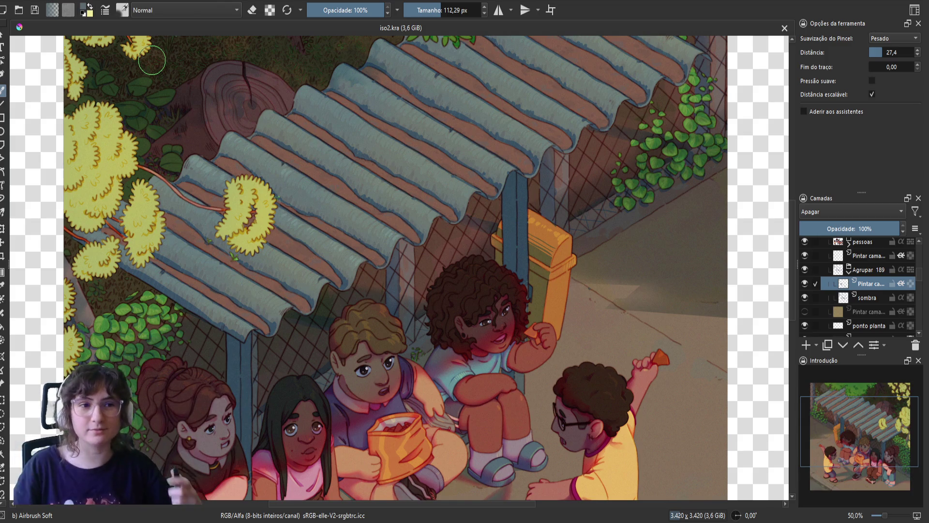
- Erase shading over the yellow bin and along the blue pole, then save iso2.kra
left_click(804, 269)
left_click(804, 270)
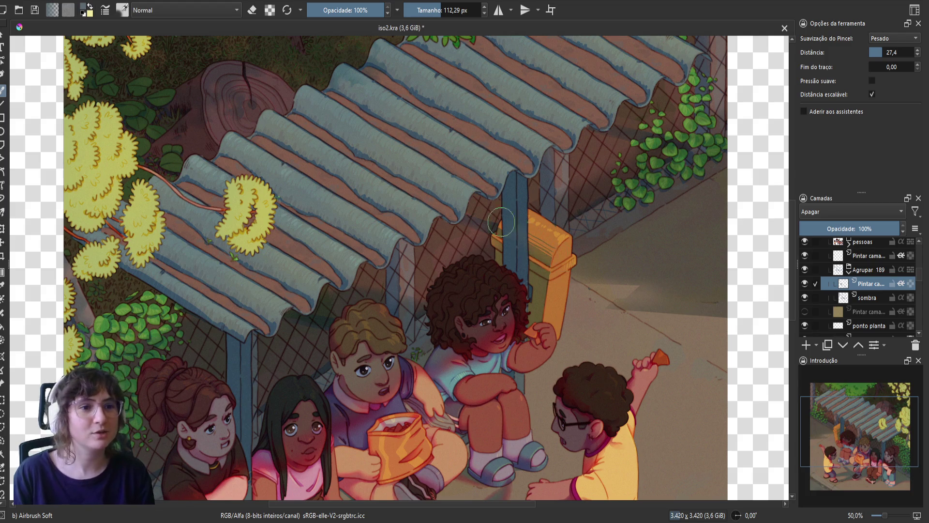
left_click_drag(527, 244, 514, 230)
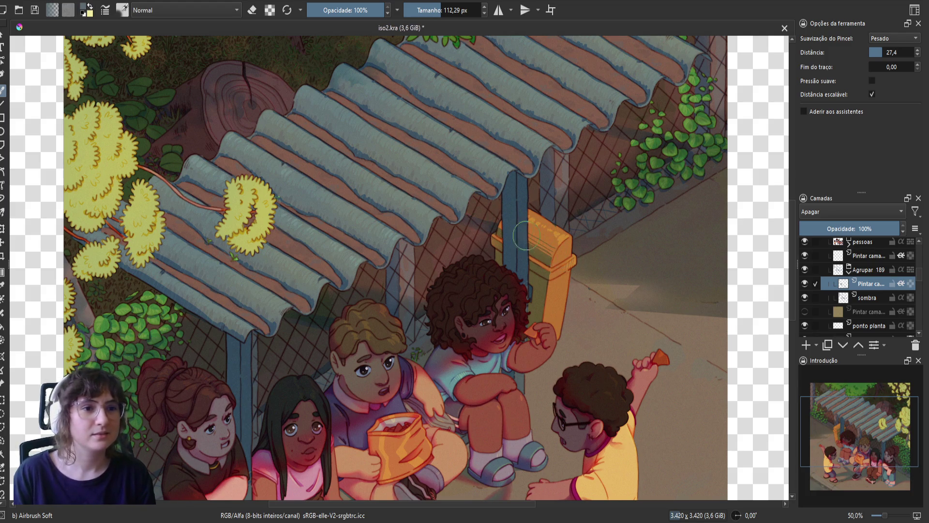
mouse_move(519, 180)
left_mouse_down()
mouse_move(519, 264)
mouse_move(520, 252)
mouse_move(538, 276)
left_mouse_up()
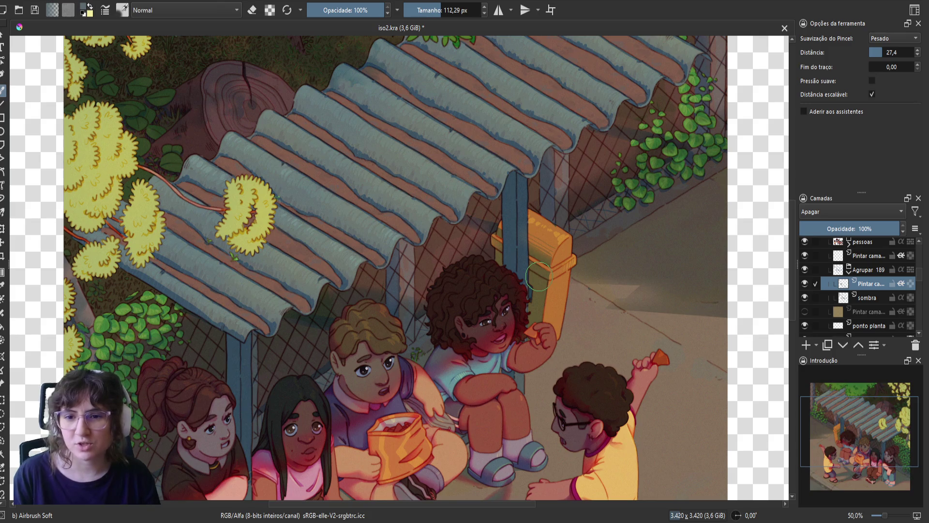
key("ctrl+s")
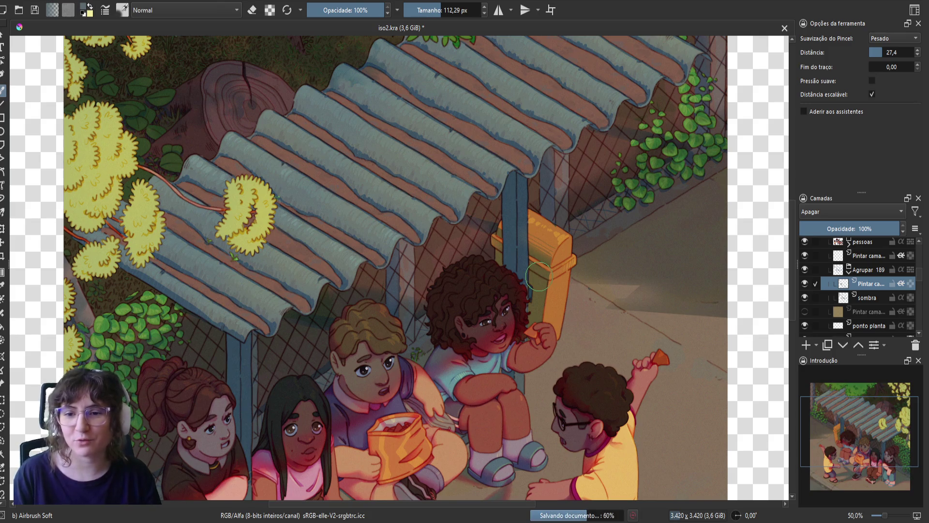
key("m")
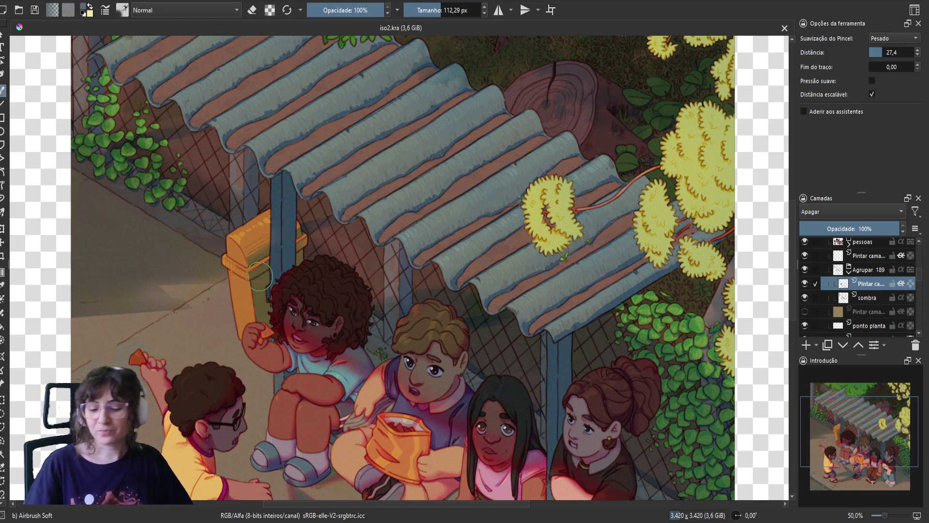
- Erase shading near the pole and bin with a smaller airbrush, reworking the bin's top-left edge
key("m")
left_click_drag(520, 254, 523, 300)
key("bracketleft")
key("bracketleft")
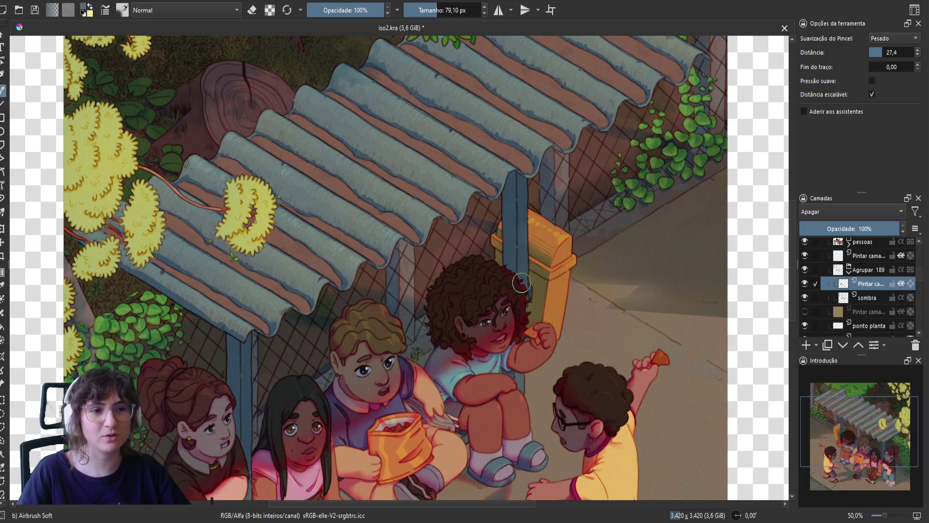
key("e")
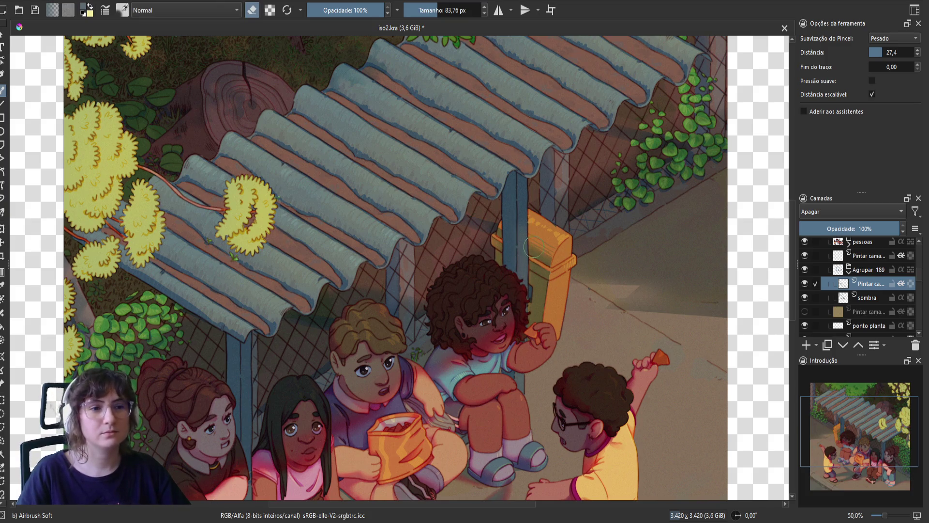
key("e")
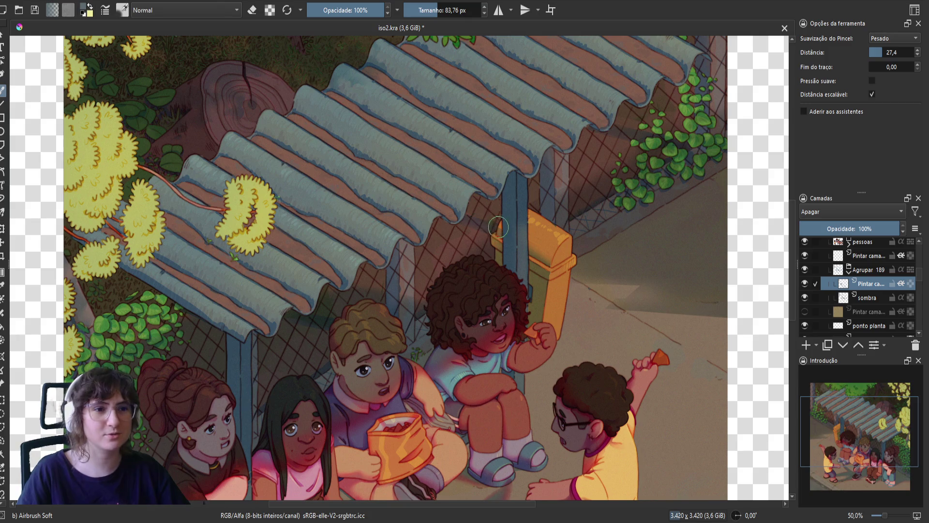
key("e")
key("e")
key("e")
left_click_drag(500, 242, 508, 224)
key("e")
key("e")
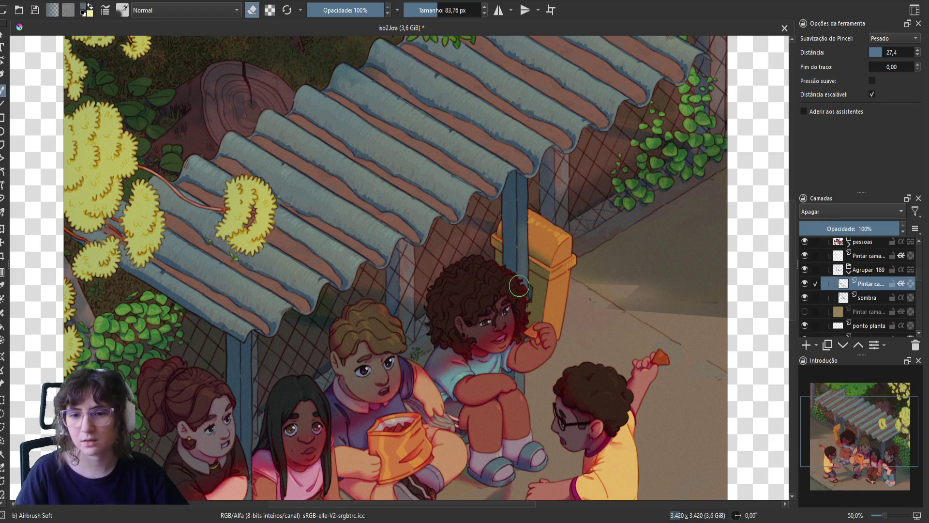
key("m")
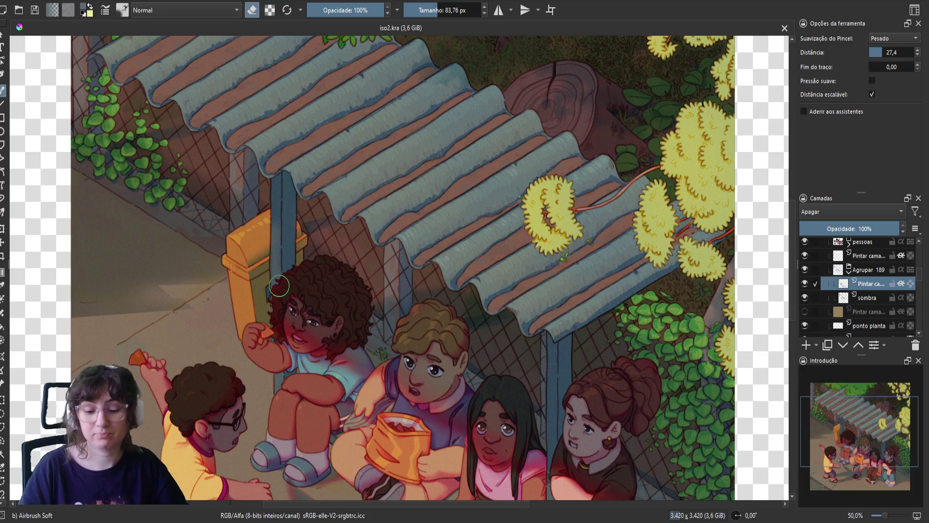
- With an even smaller brush, paint shadow beside the pole near the bin, then save
key("bracketleft")
key("bracketleft")
key("bracketleft")
left_click_drag(276, 273, 277, 266)
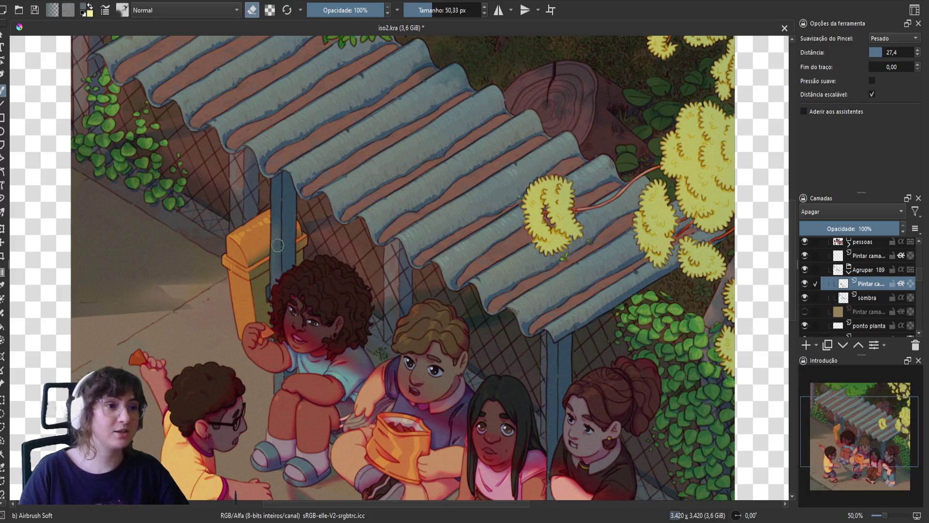
key("e")
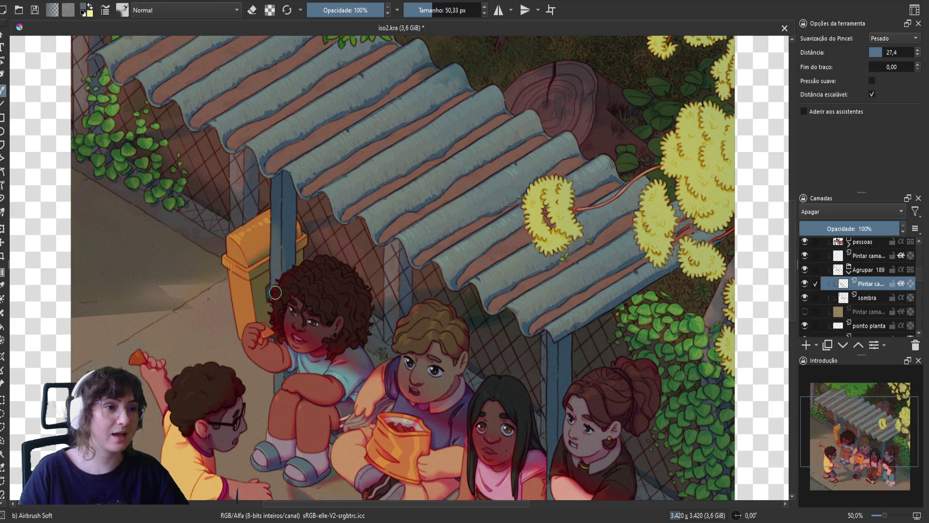
key("e")
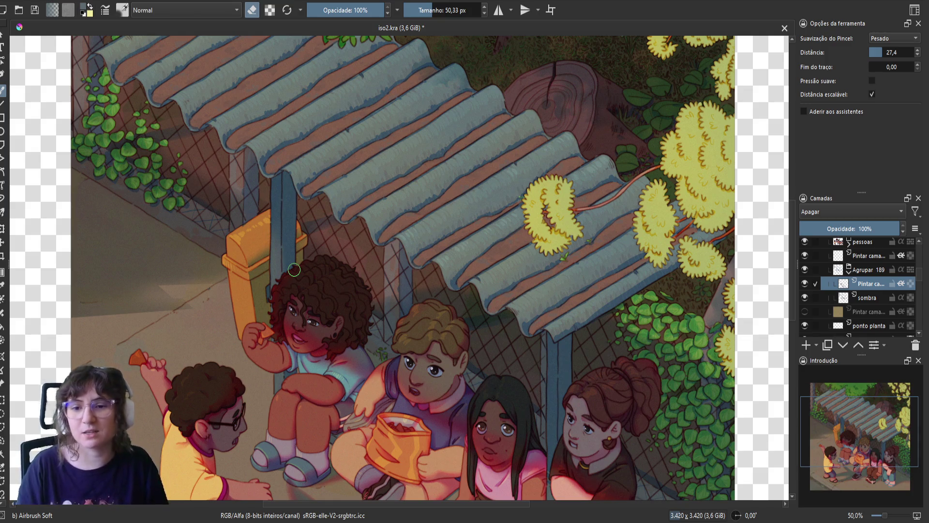
key("m")
key("ctrl+s")
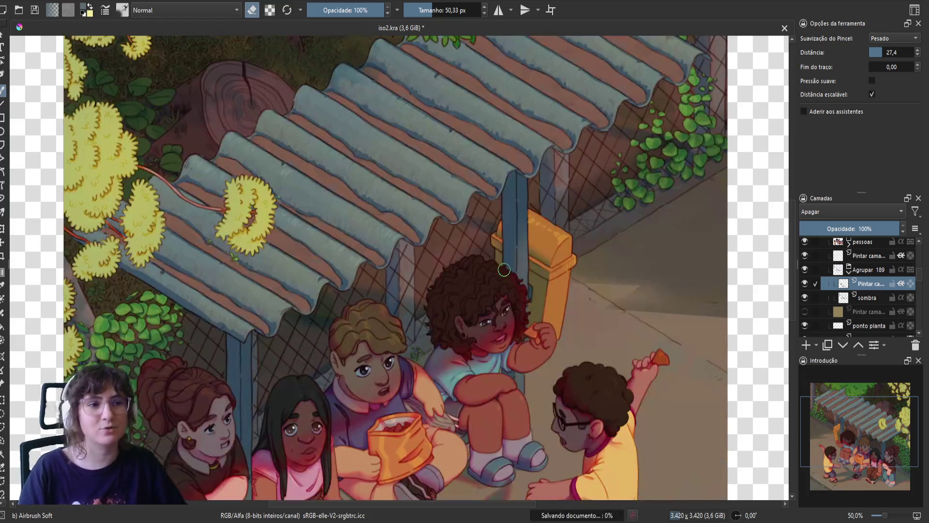
- Bring the bin and children into view and alternate painting and erasing along the shadow edges
left_click_drag(504, 270, 365, 237)
key("e")
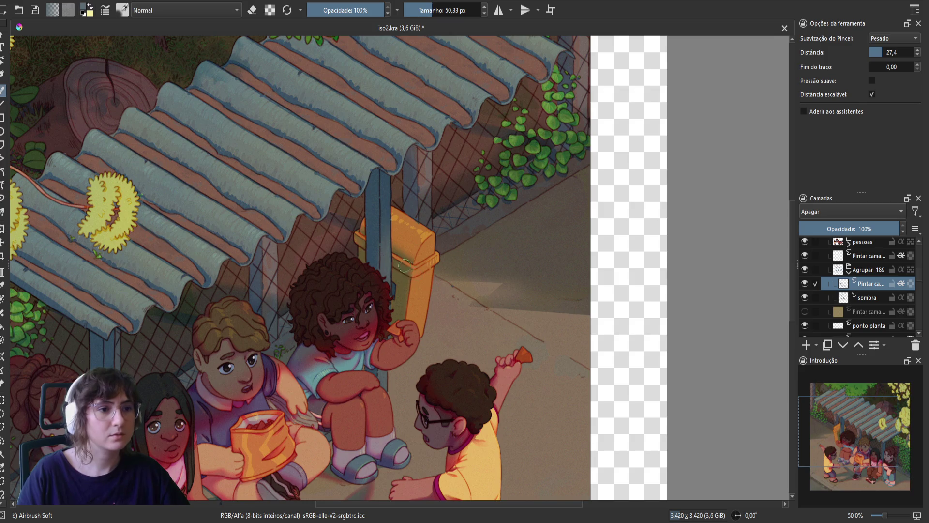
key("e")
key("e")
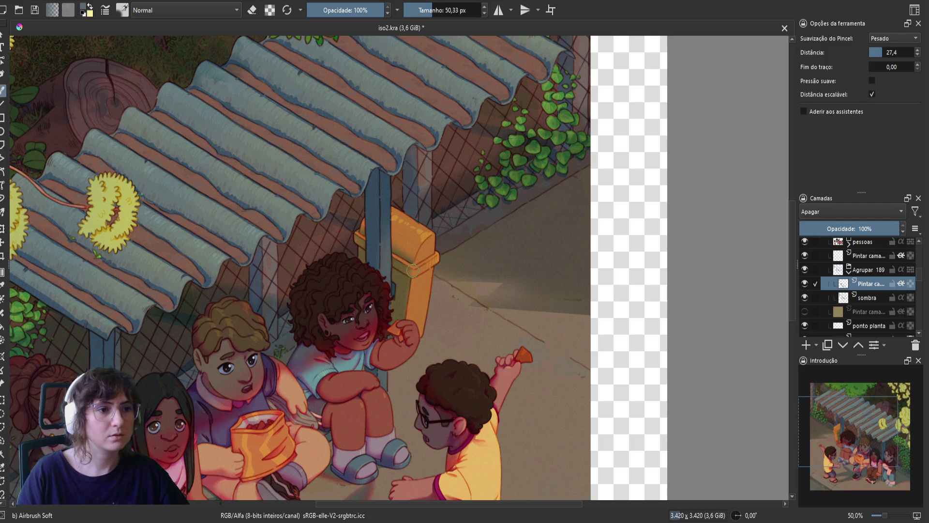
key("e")
key("e")
key("e")
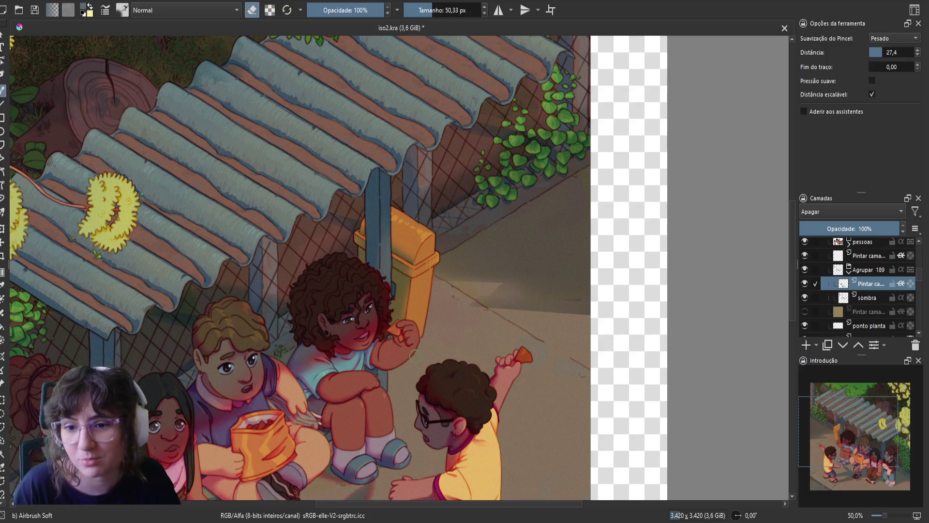
key("m")
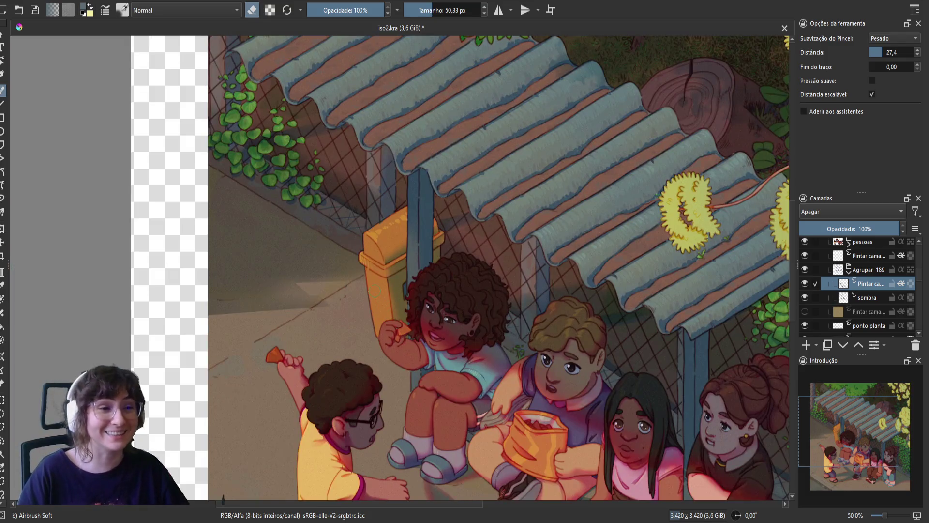
key("e")
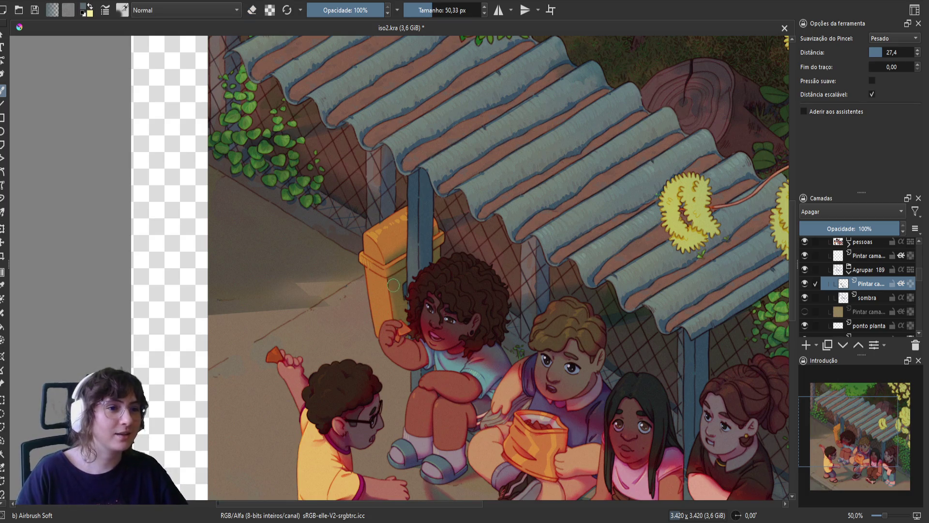
key("e")
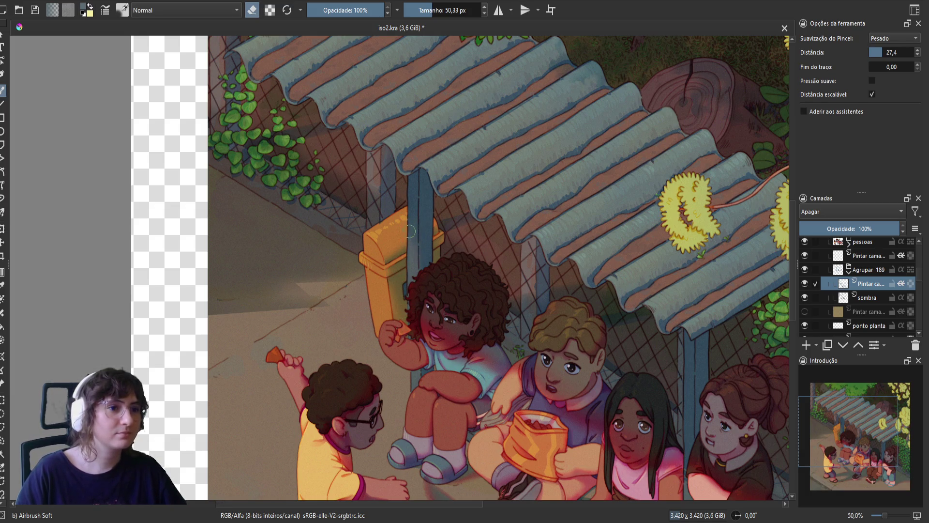
- Centre on the bun-haired girl and right pole, shrink the brush for fine edges, and save
left_click_drag(427, 271, 356, 302)
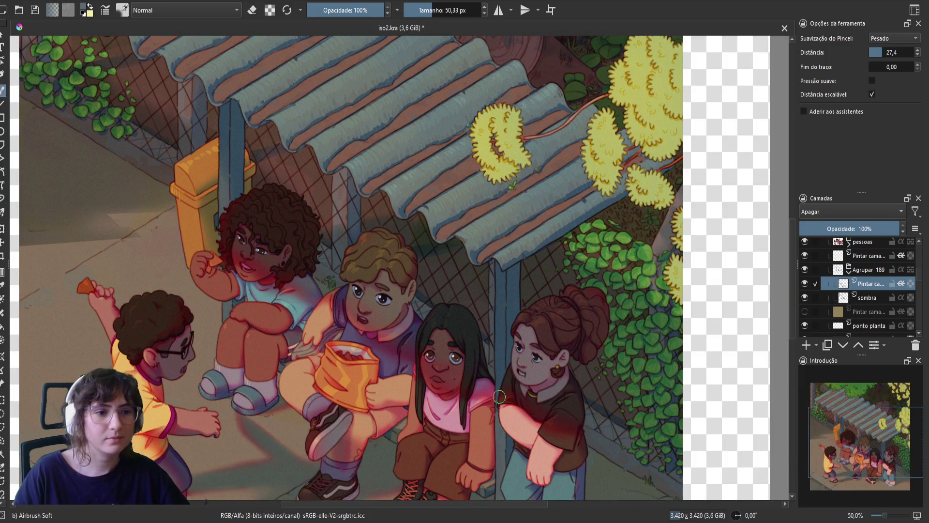
key("e")
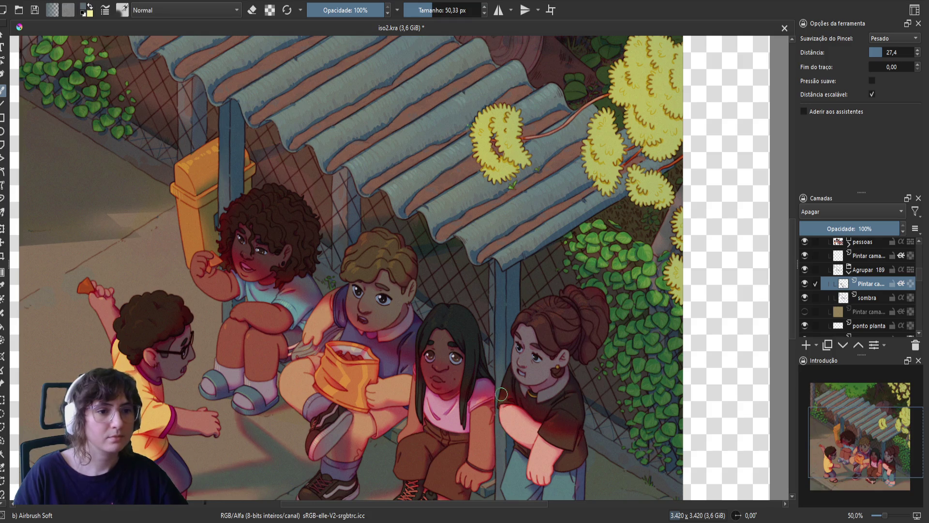
key("e")
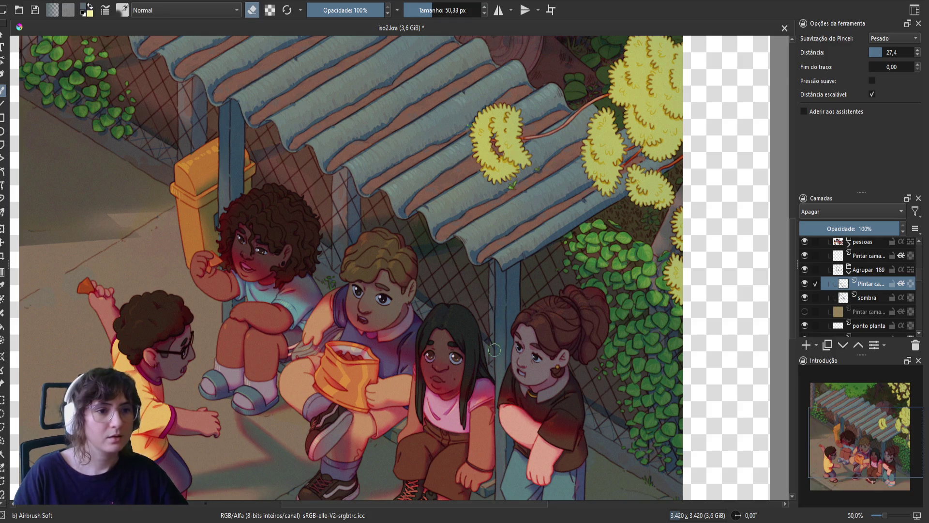
left_click_drag(500, 331, 474, 316, "shift")
key("m")
key("ctrl+s")
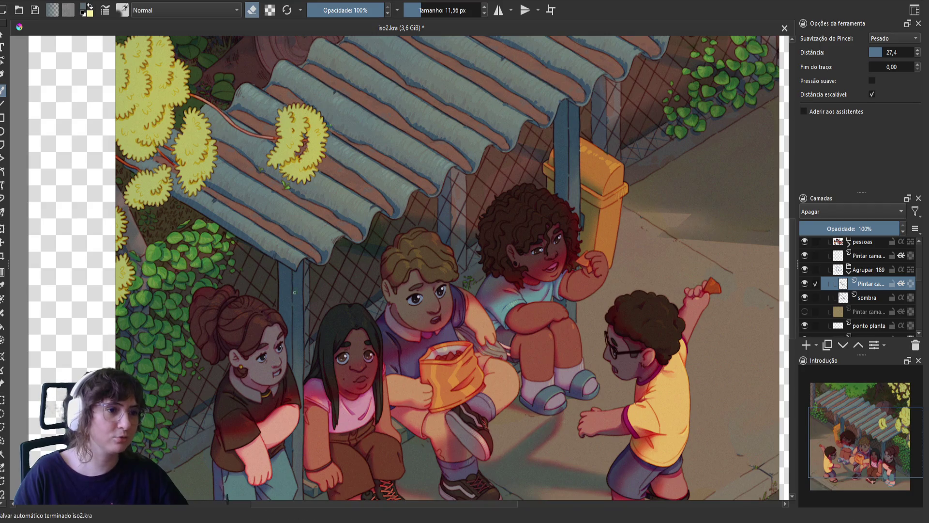
key("e")
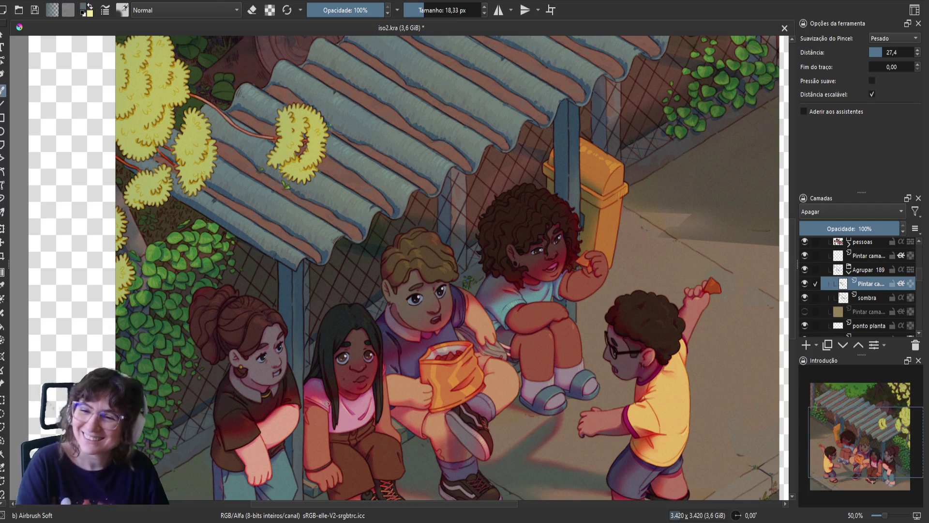
- Save, then dab shadow beside the pole next to the girl with the bun
key("ctrl+s")
key("m")
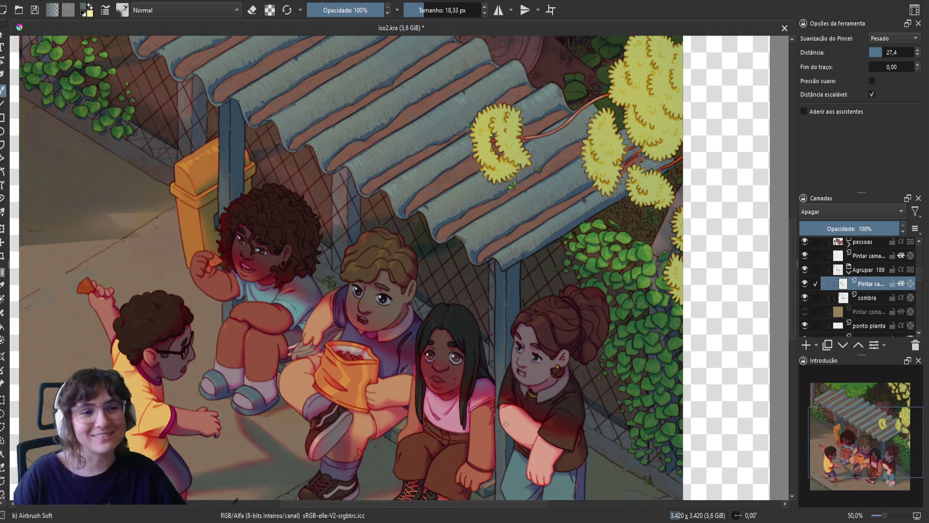
left_click(506, 305)
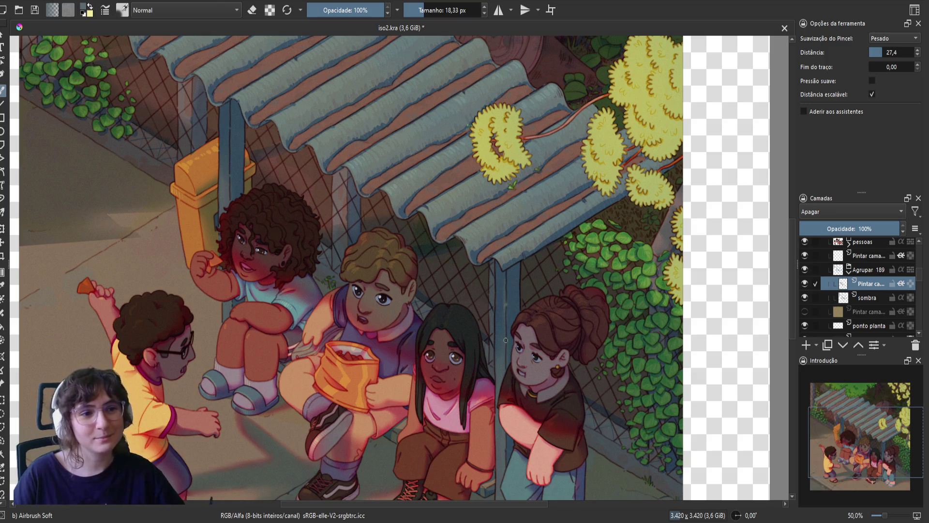
key("e")
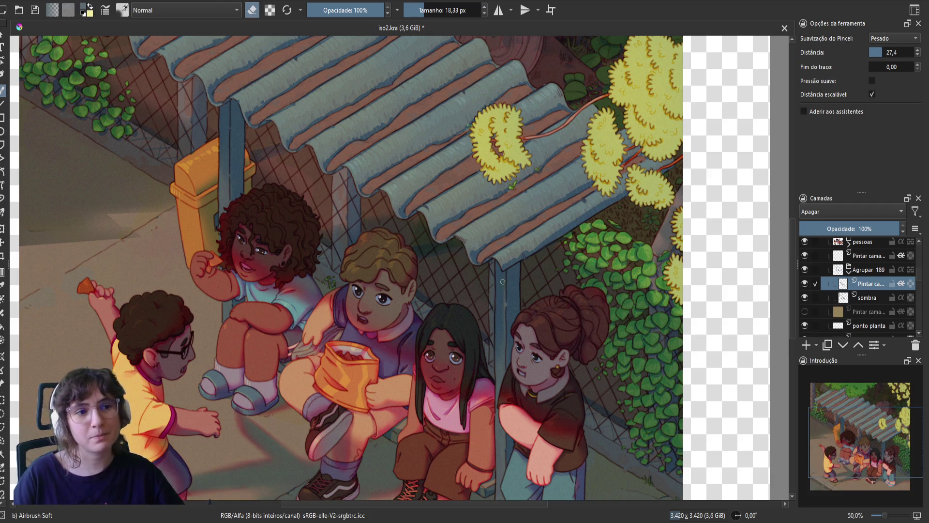
key("e")
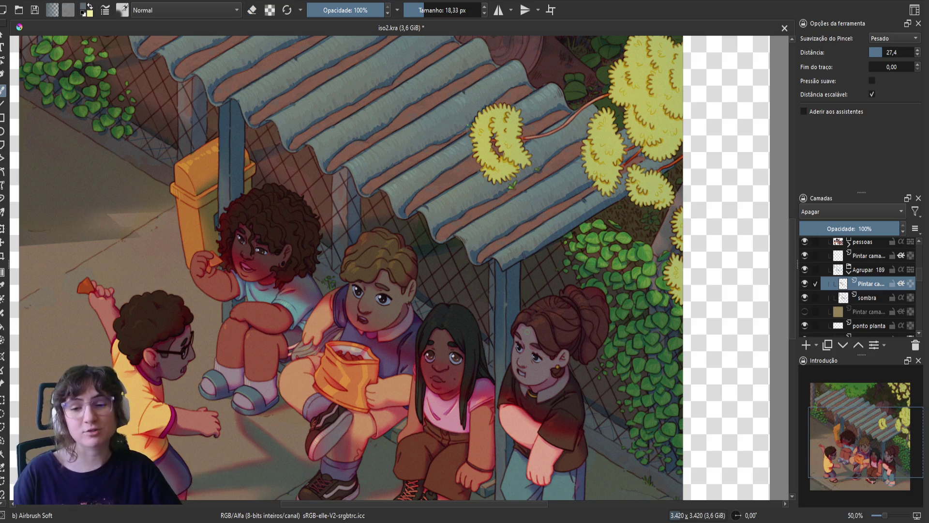
key("m")
key("ctrl+s")
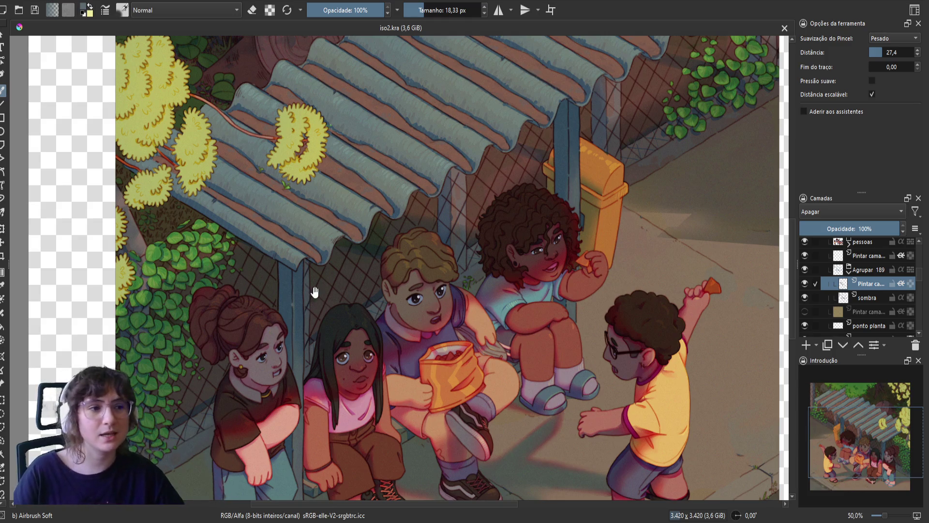
- Pan to show the whole group and erase small bits of shadow along the pole
left_click_drag(283, 316, 361, 321)
key("e")
key("e")
left_click_drag(371, 319, 372, 298)
key("e")
key("e")
key("e")
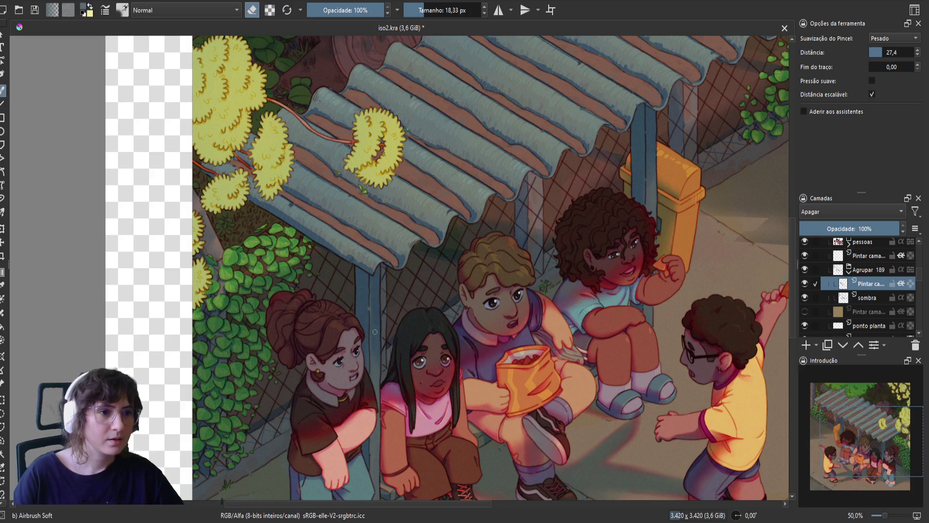
key("e")
key("e")
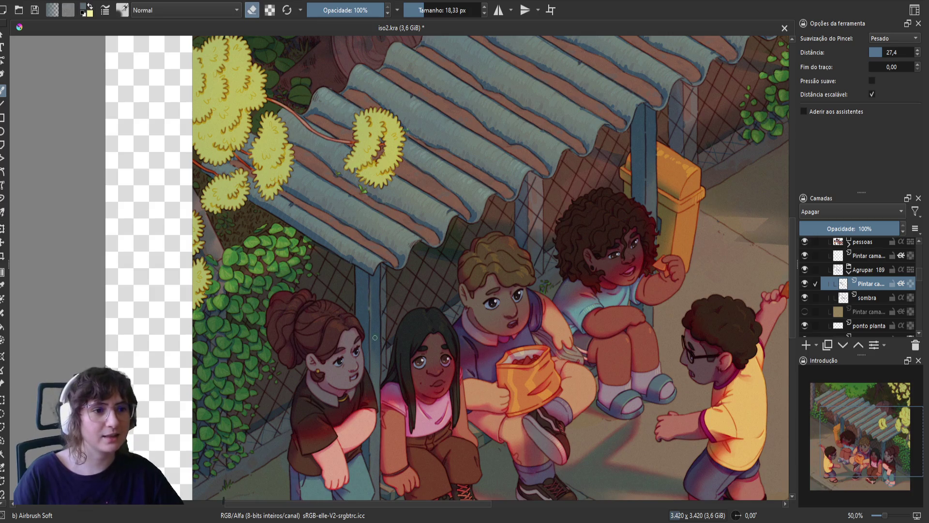
- Alternate erasing and painting to touch up the shade over the children by the left pole
key("m")
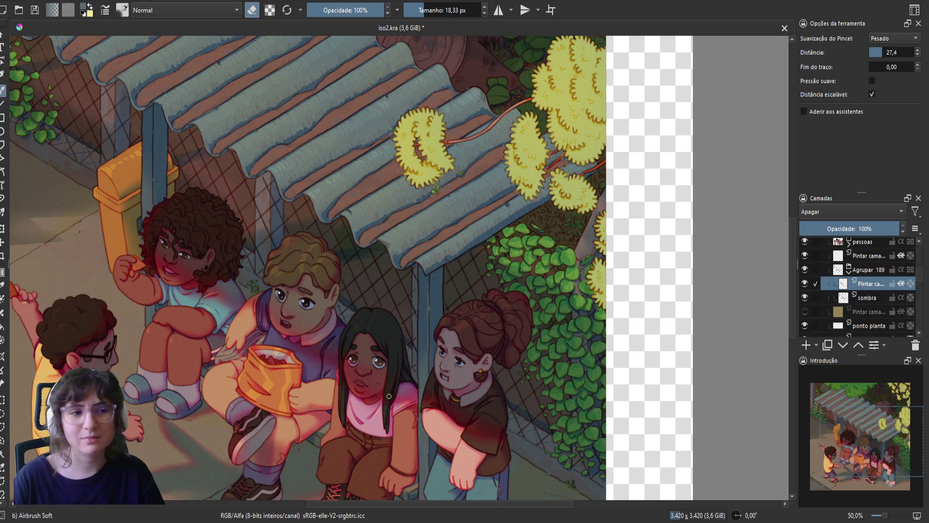
key("m")
key("e")
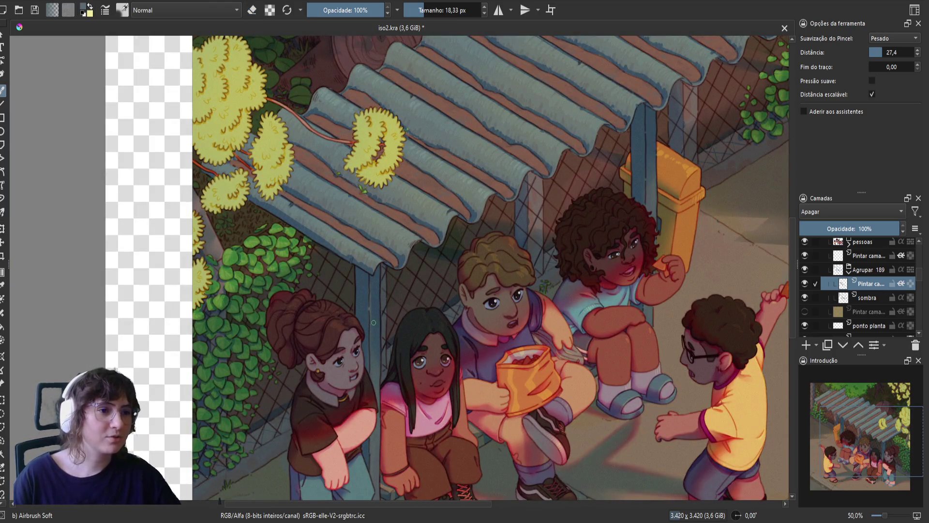
key("e")
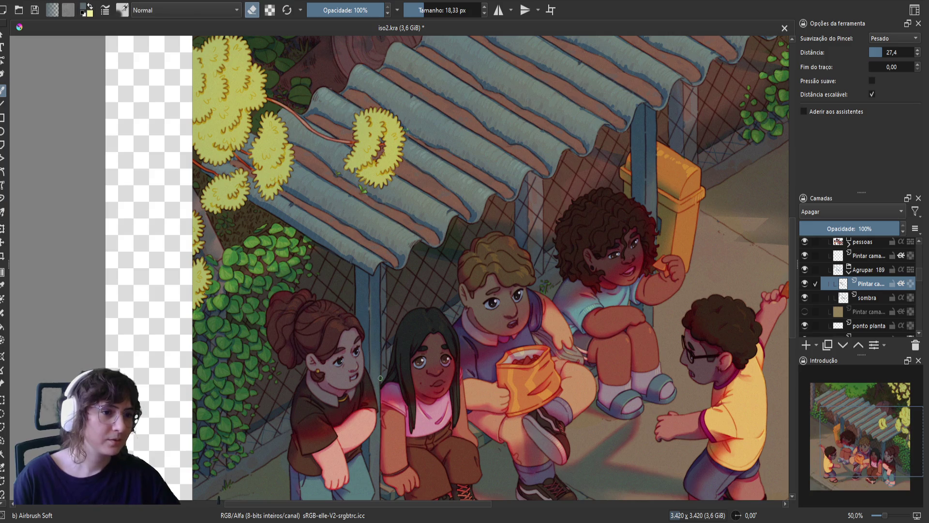
key("e")
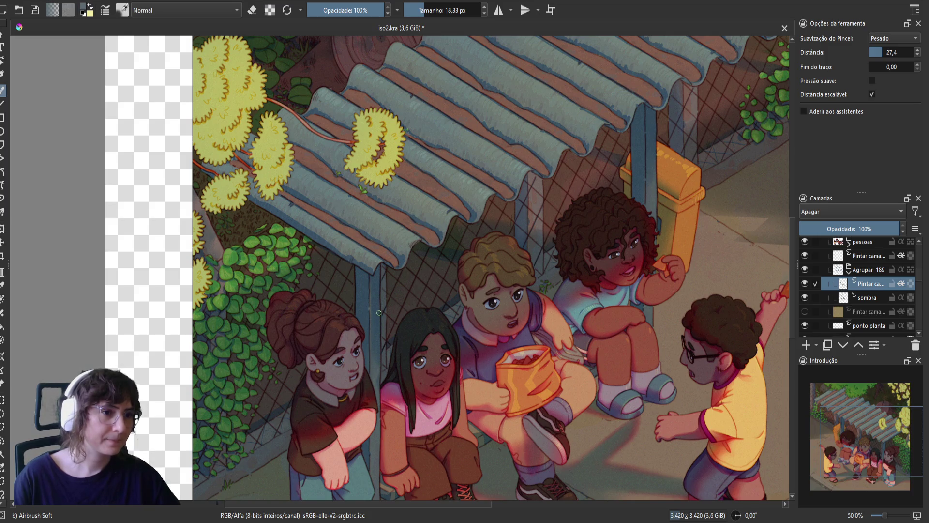
key("e")
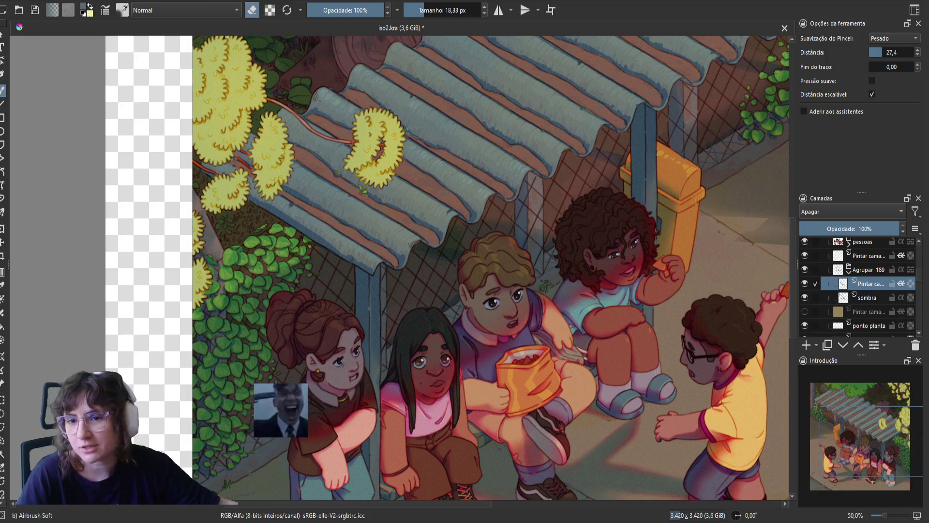
- Save iso2.kra and nudge the canvas view slightly
key("ctrl+s")
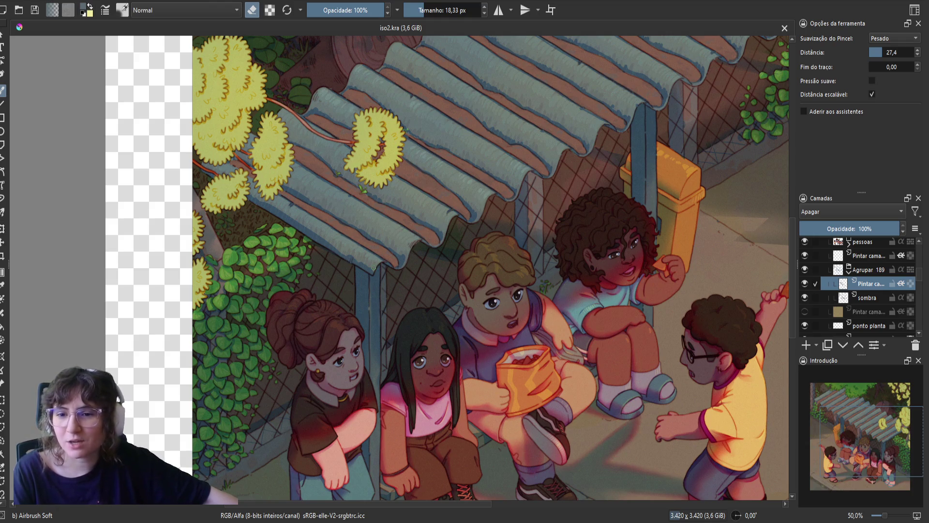
left_click_drag(461, 249, 423, 275)
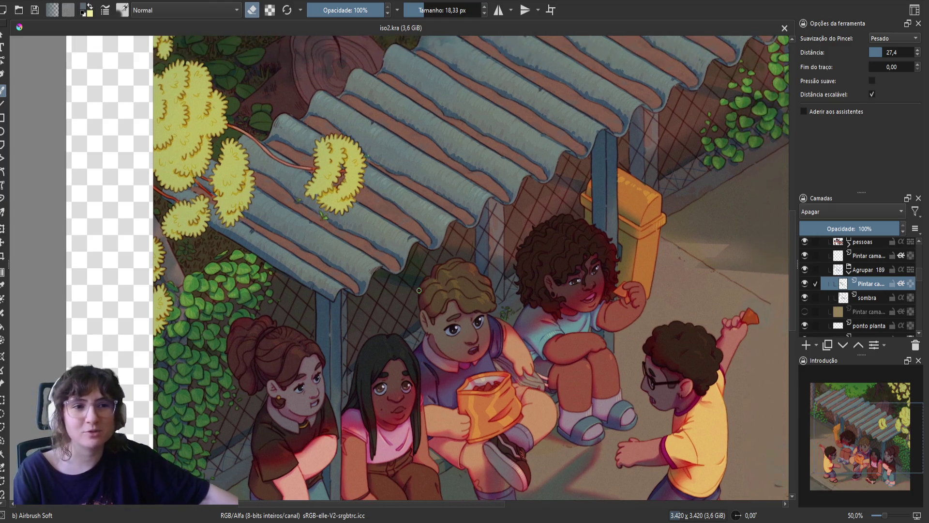
- Paint a short shading stroke along the shelter pole, then save iso2.kra
key("m")
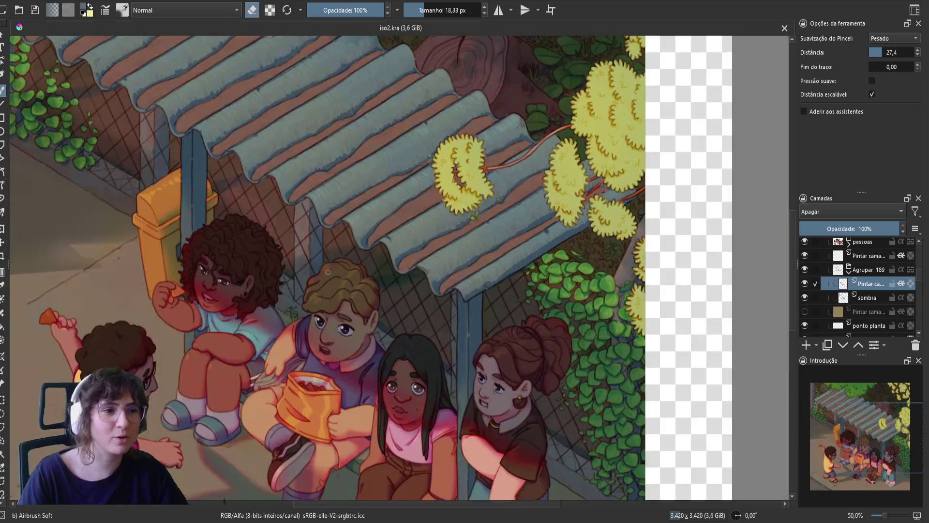
key("e")
left_click(464, 312)
key("e")
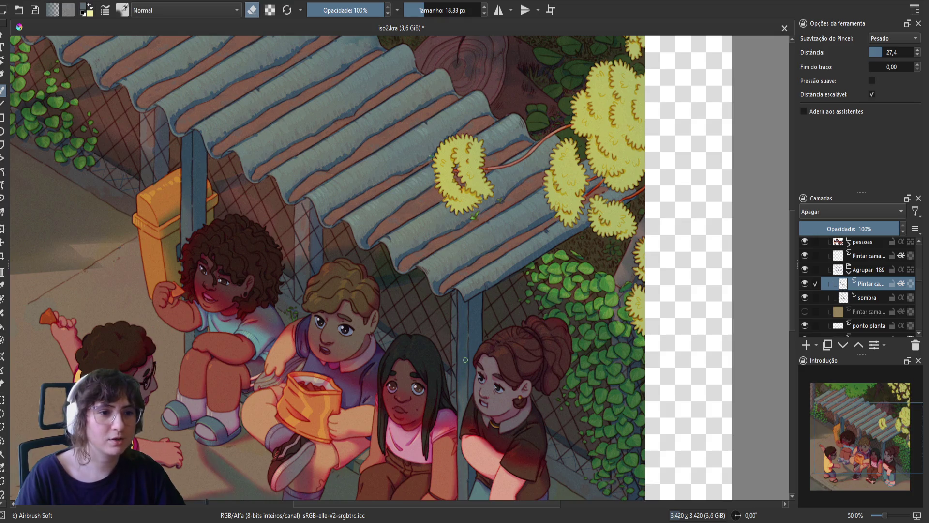
key("e")
key("e")
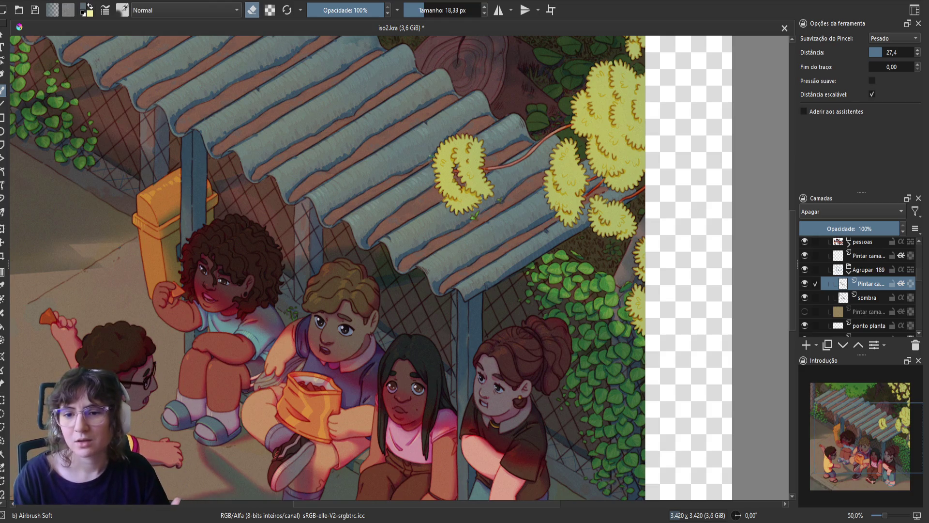
key("ctrl+s")
key("m")
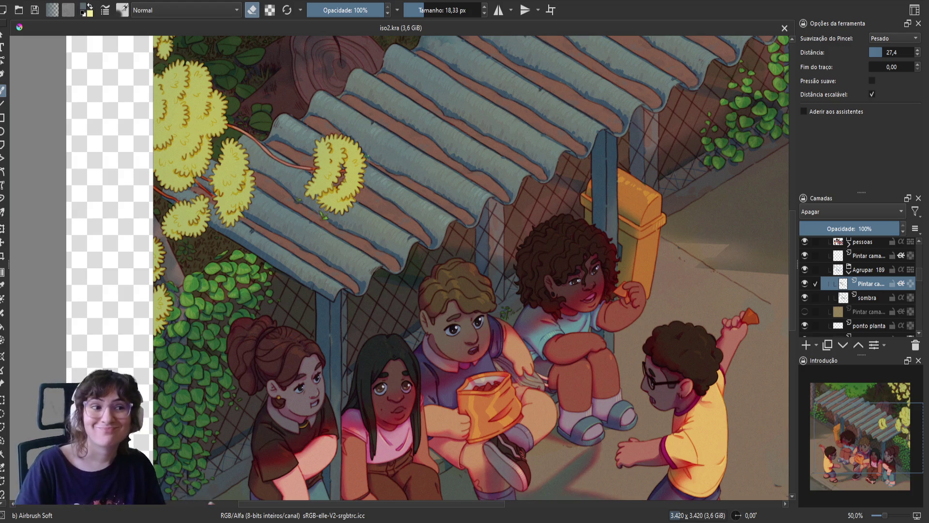
- Add a short shading stroke near the seated children, toggling erase mode, then save
key("e")
left_click_drag(340, 341, 337, 346)
key("e")
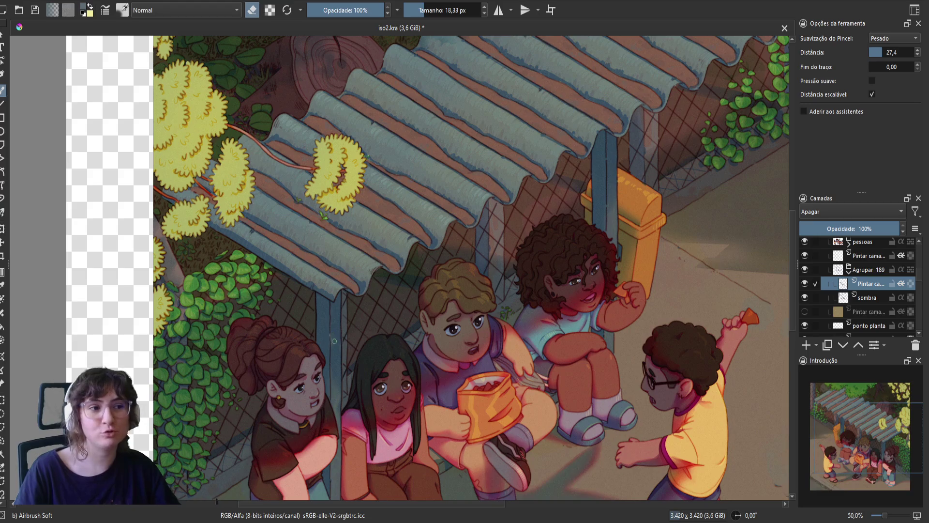
key("e")
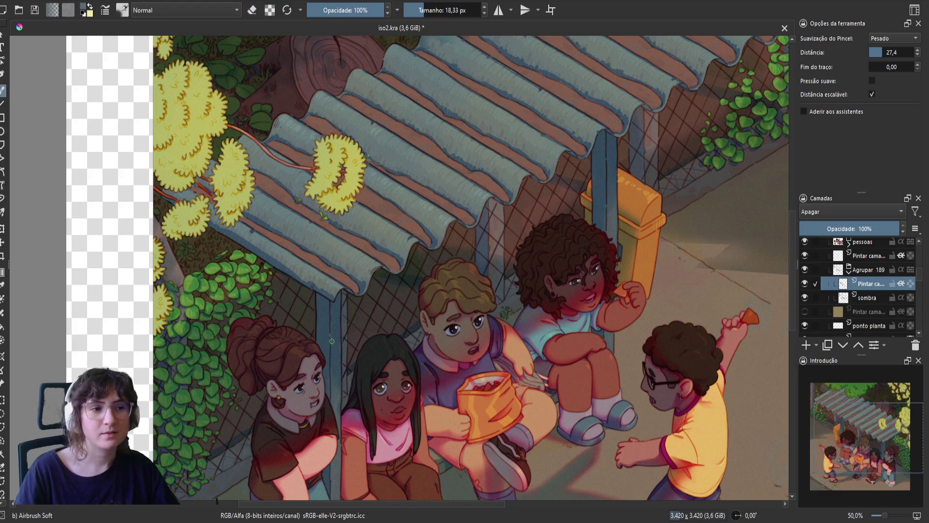
key("e")
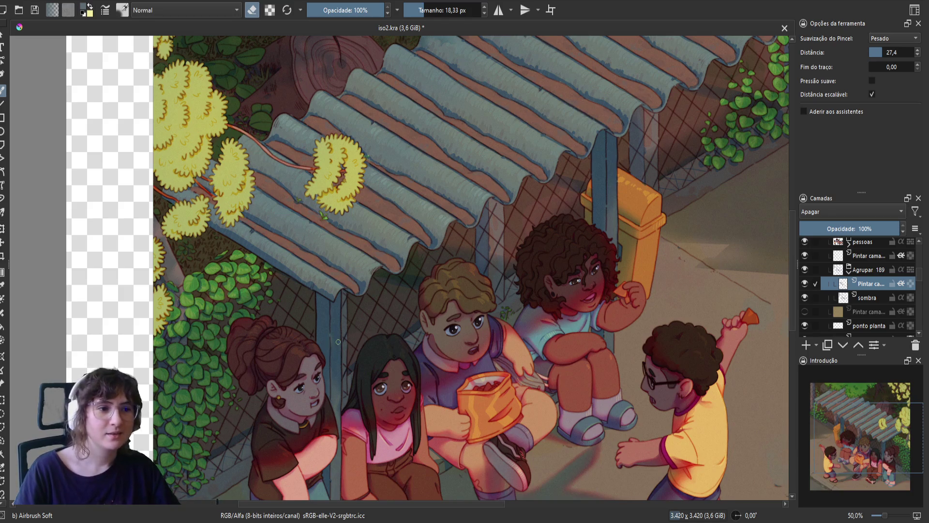
key("m")
key("ctrl+s")
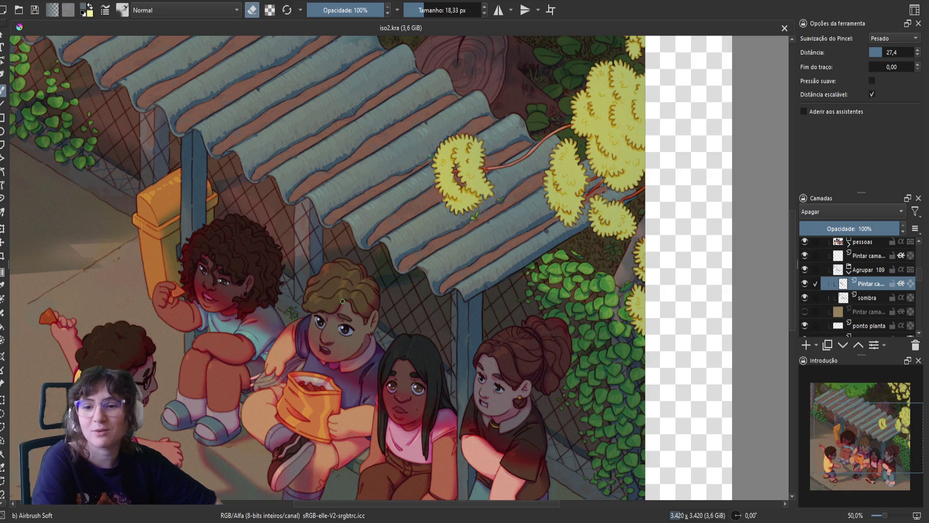
- Paint a broader shadow stroke beside the long-haired girl with a brush of about 30 px
key("e")
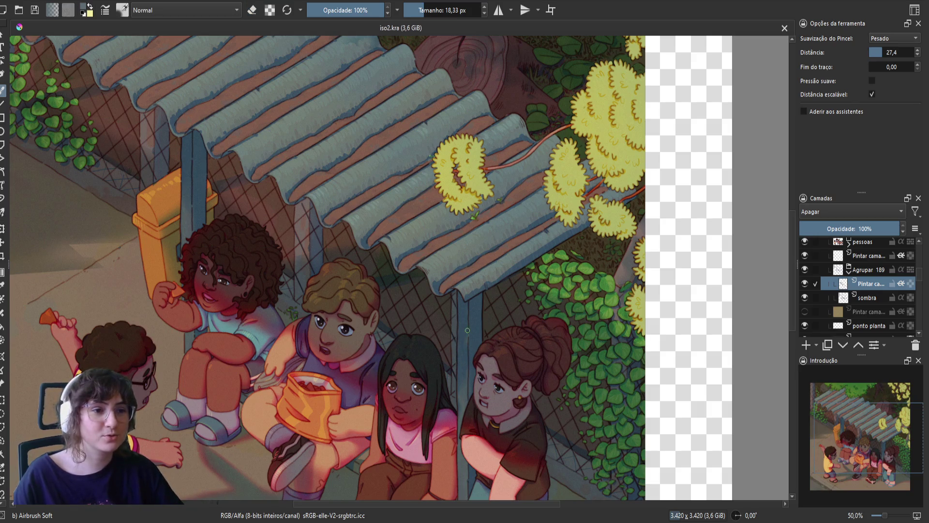
key("bracketright")
key("bracketright")
key("bracketright")
left_click_drag(458, 346, 458, 358)
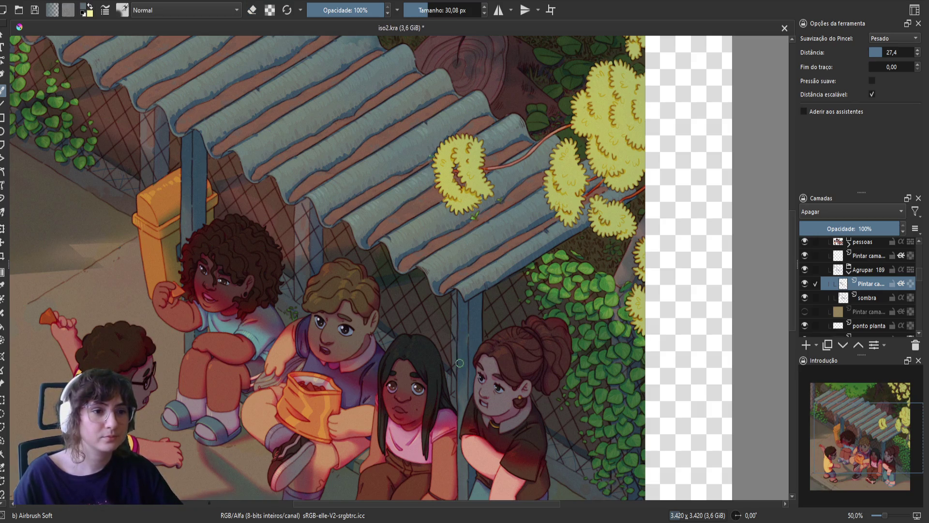
key("e")
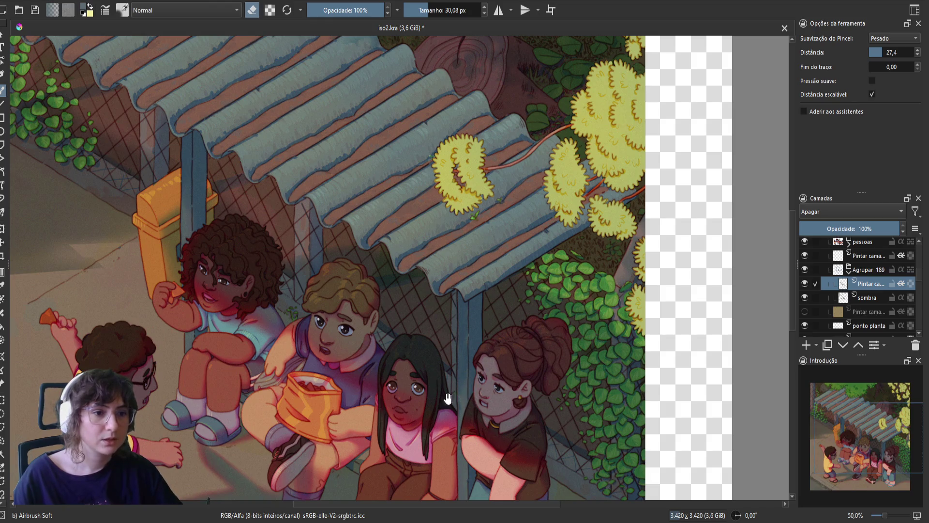
- Check the children's feet in a mirrored view and save iso2.kra
left_click_drag(458, 398, 461, 364)
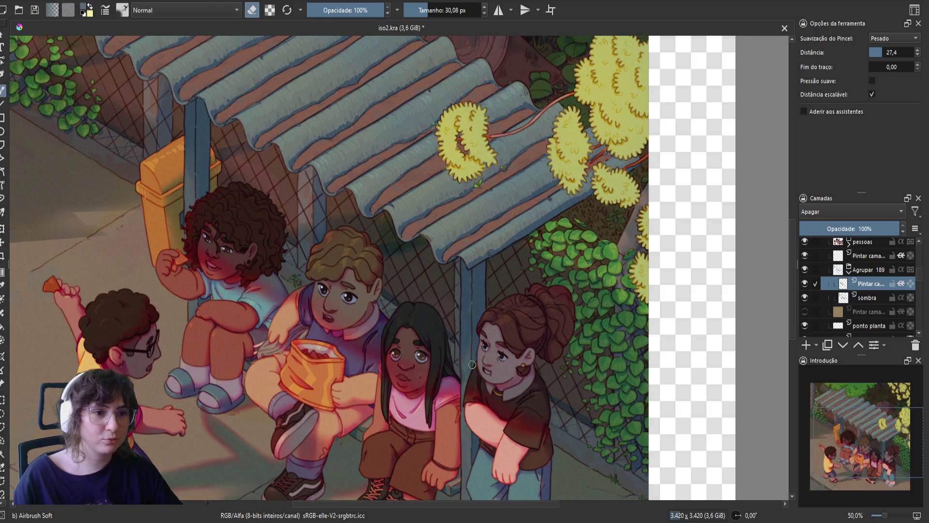
key("e")
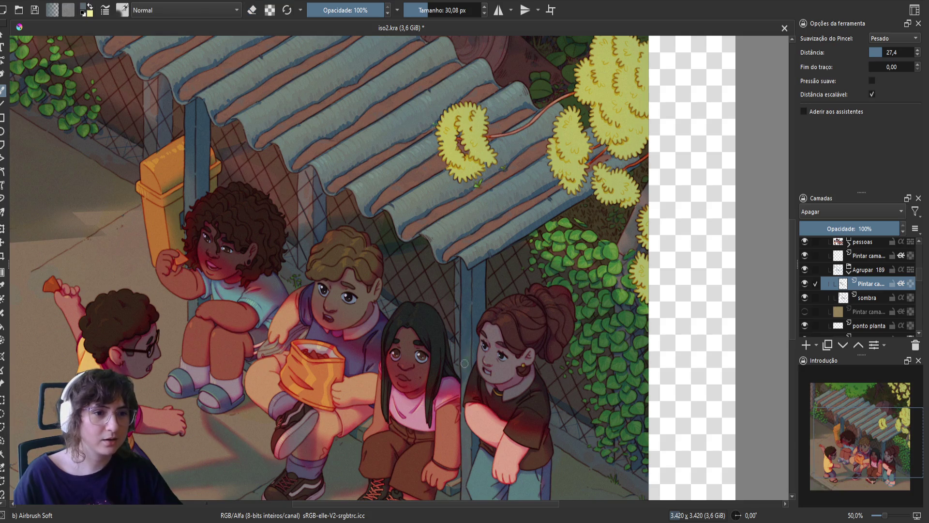
key("m")
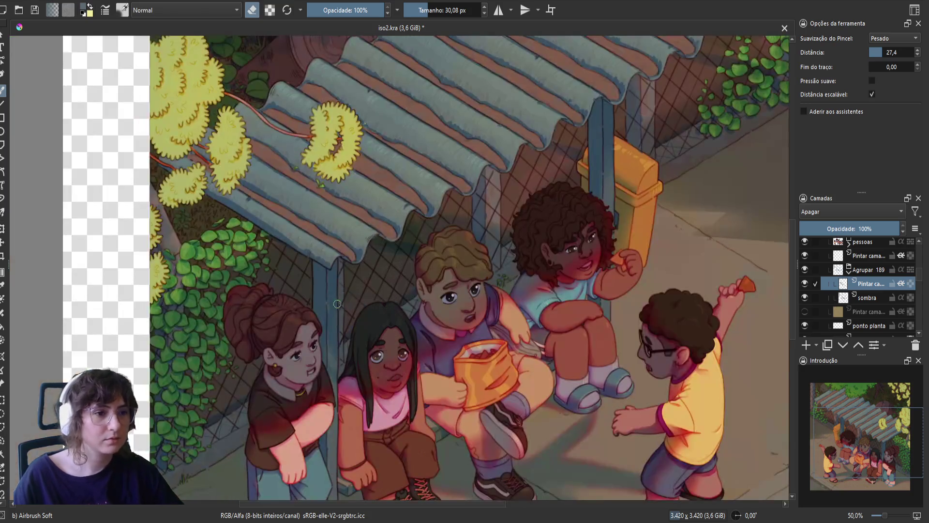
key("e")
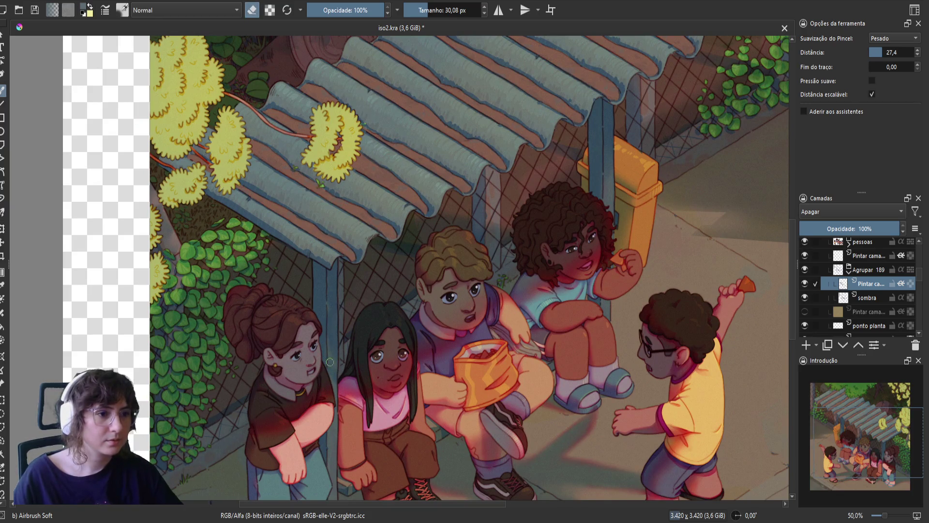
key("ctrl+s")
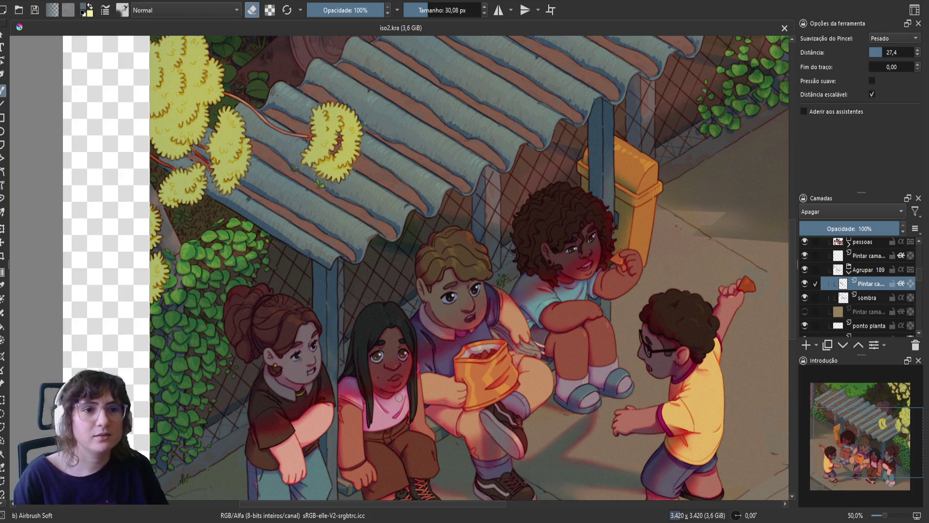
- Erase a little of the shading beside the shelter pole
left_click_drag(488, 300, 431, 334)
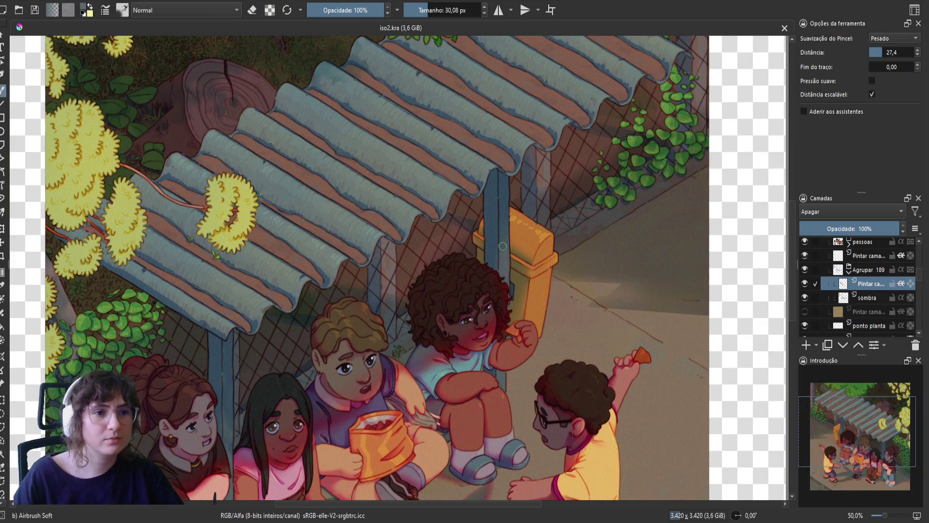
left_click_drag(506, 228, 506, 240)
key("e")
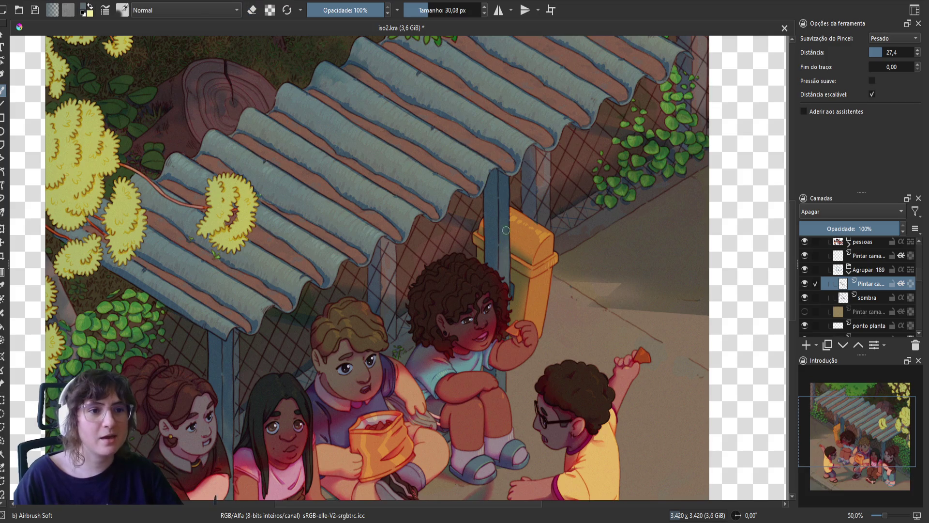
key("e")
key("e")
key("e")
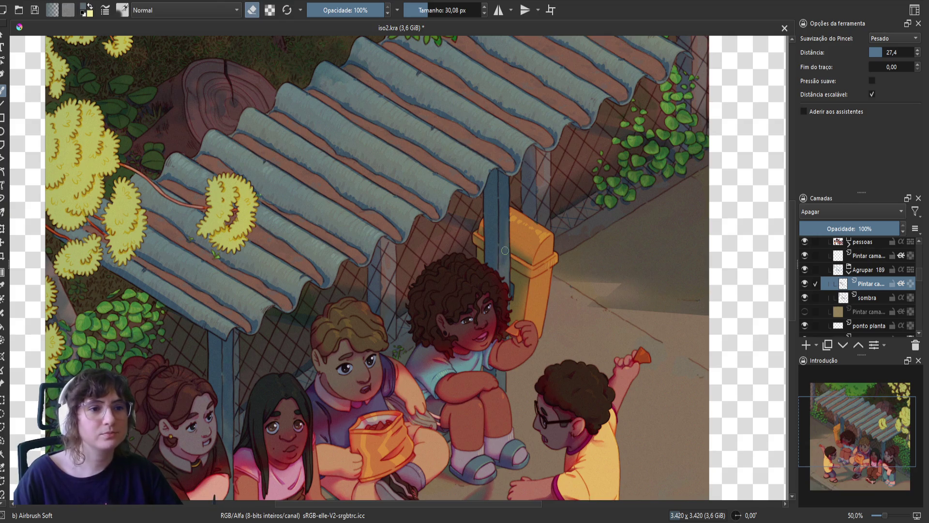
key("e")
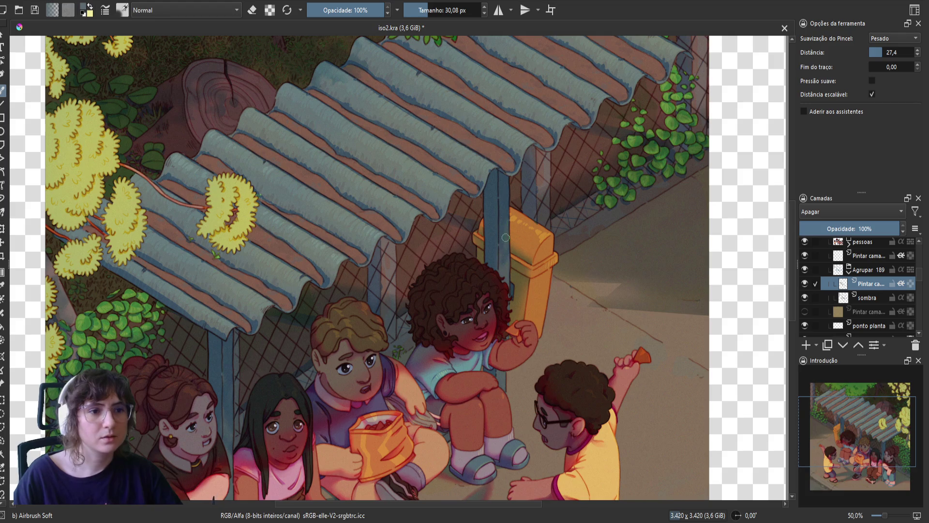
key("e")
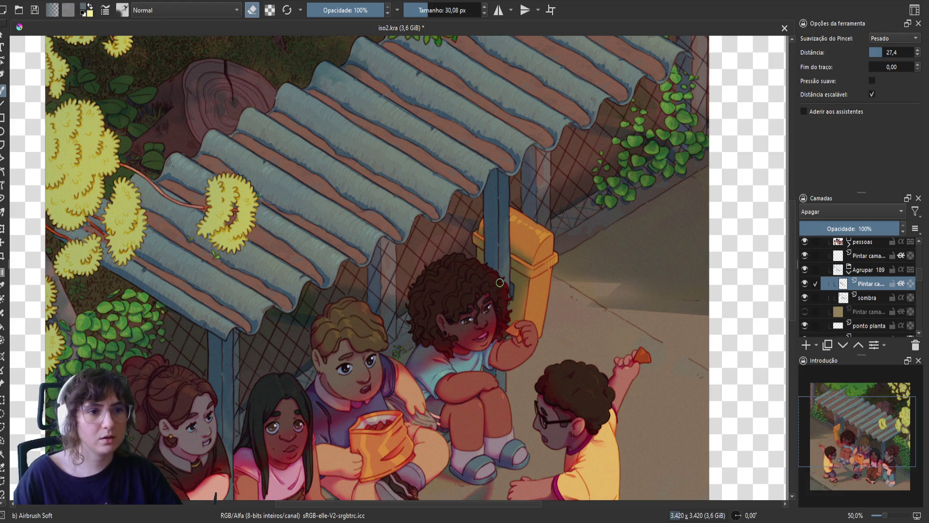
- Review the right side of the scene in a mirrored view, then save with the eraser active
key("m")
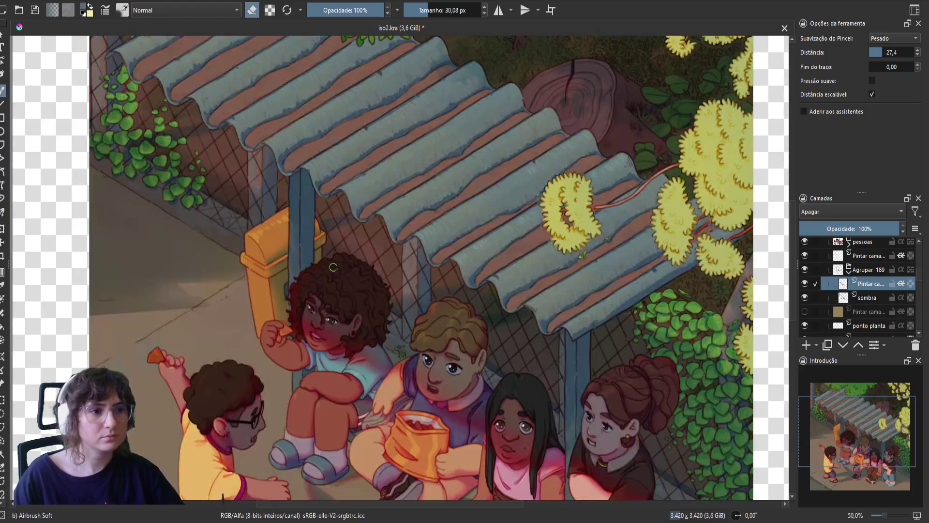
key("e")
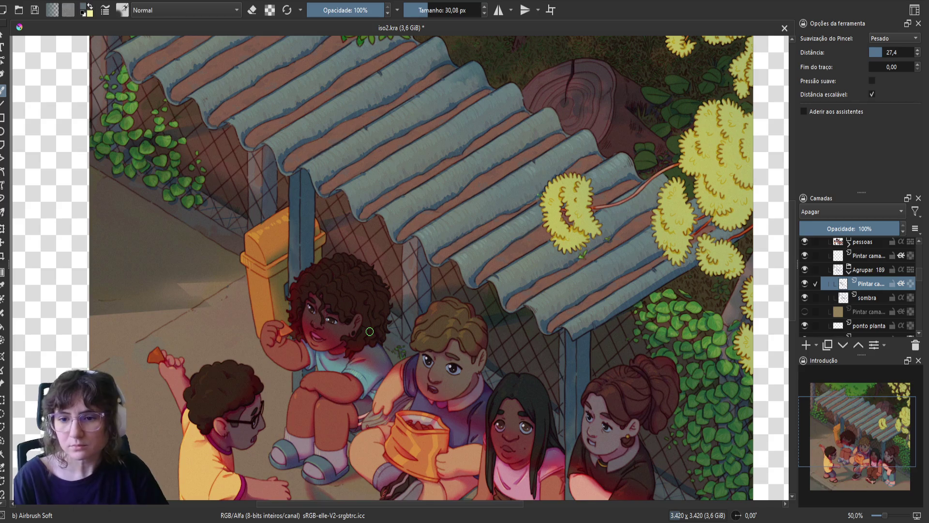
mouse_move(369, 331)
left_mouse_down()
mouse_move(415, 237)
mouse_move(439, 267)
left_mouse_up()
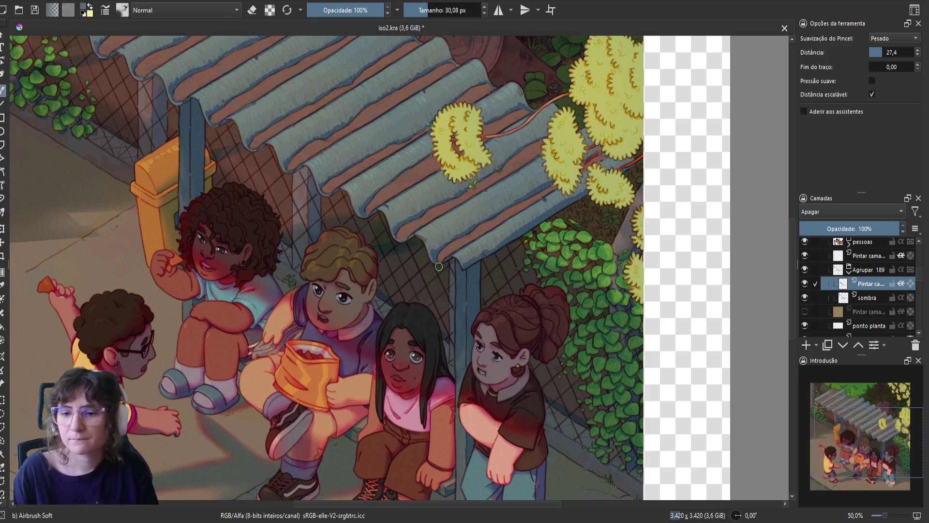
key("e")
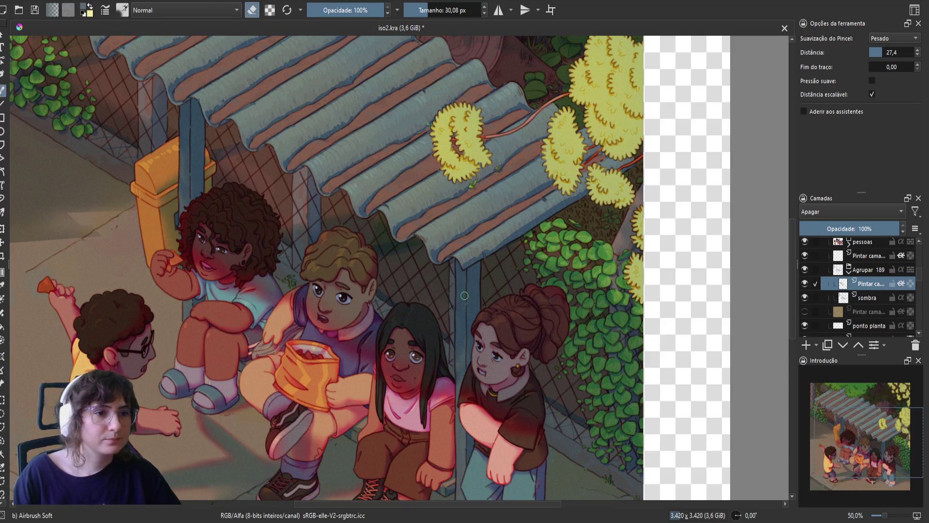
key("e")
key("e")
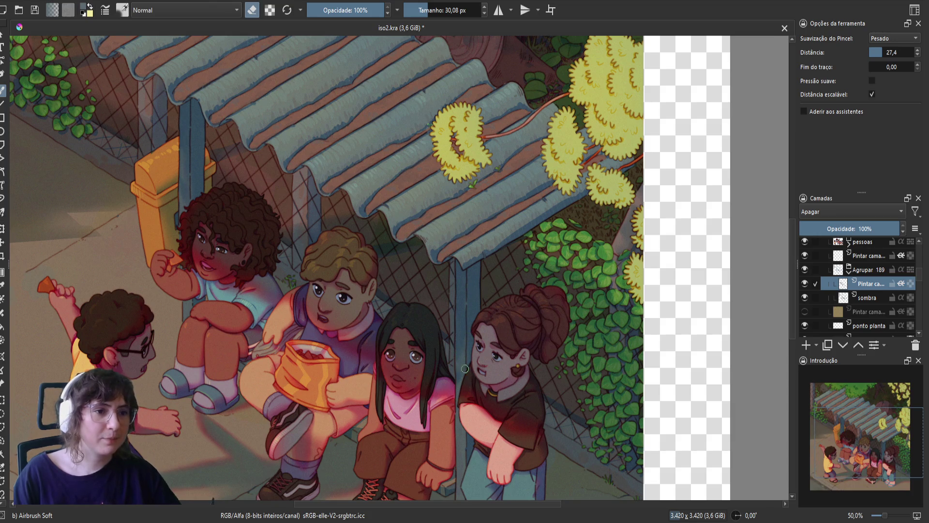
key("ctrl+s")
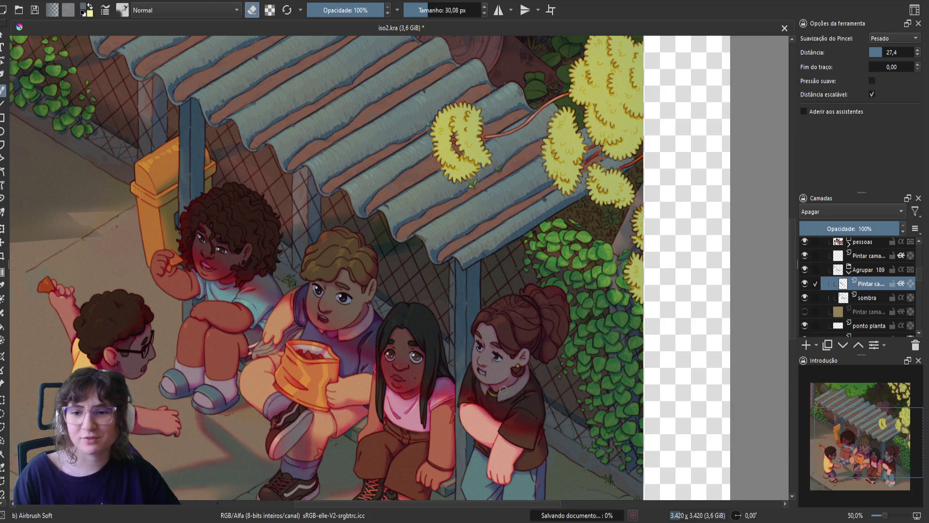
- Unmirror the view and add a shadow touch near the ponytailed girl's shoulder
key("m")
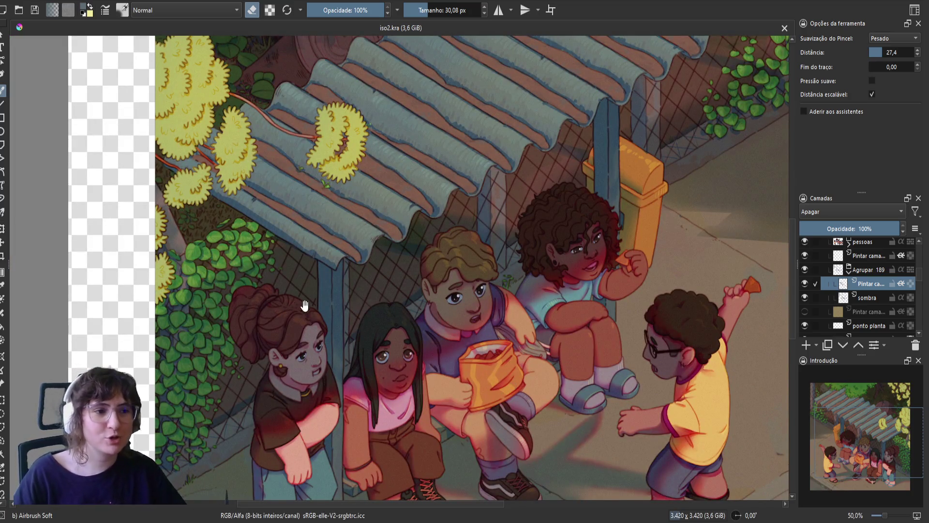
scroll(304, 310, "down", 2)
left_click(338, 354)
key("e")
key("e")
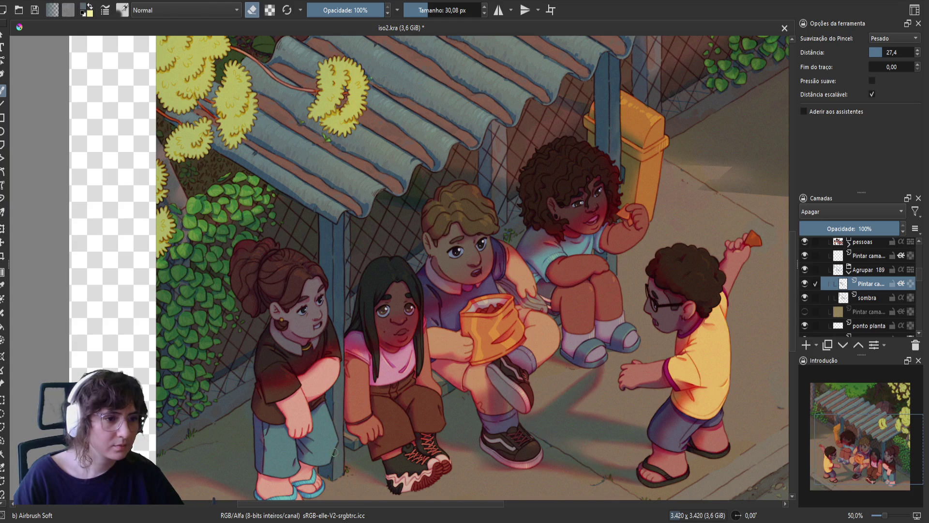
key("e")
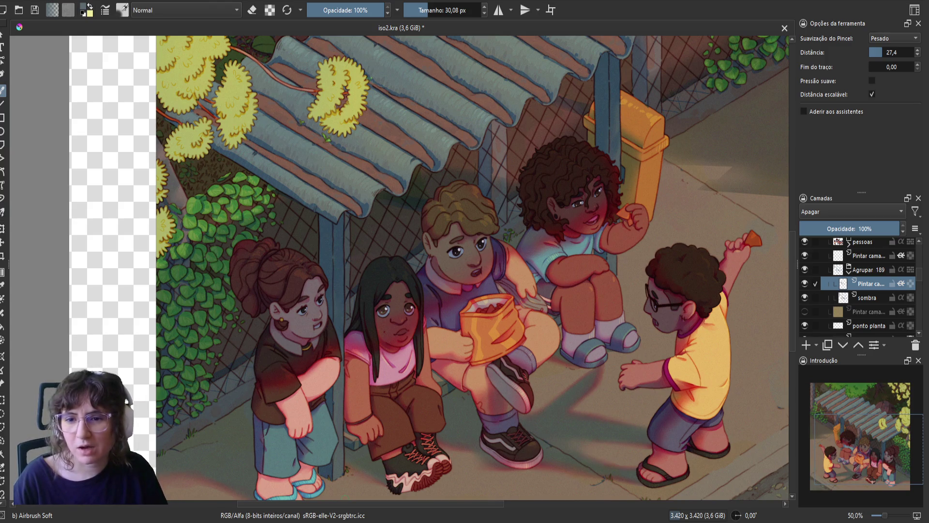
- Save iso2.kra, mirror the view, and bring the trash bin and pole into view
key("ctrl+s")
key("m")
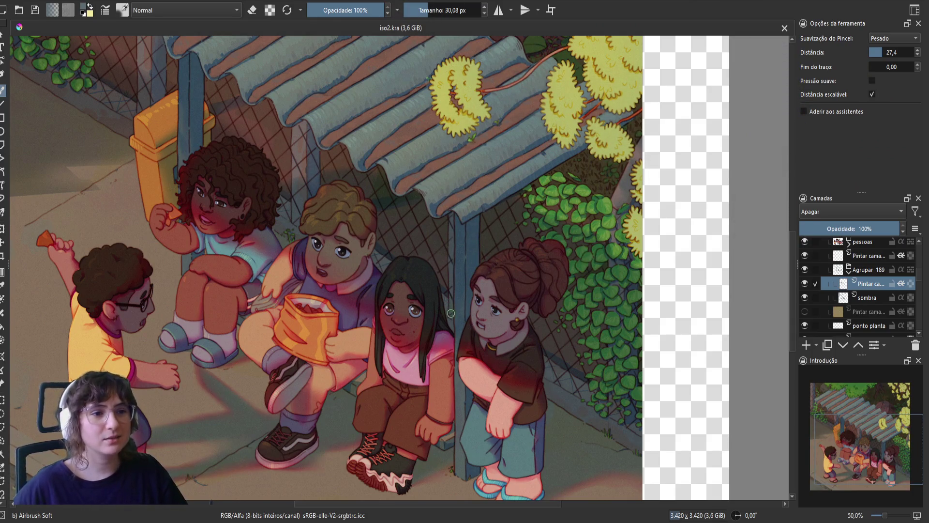
left_click_drag(256, 188, 403, 294)
- Erase a bit of shadow beside the shelter pole and unmirror the view
key("e")
left_click_drag(331, 239, 332, 233)
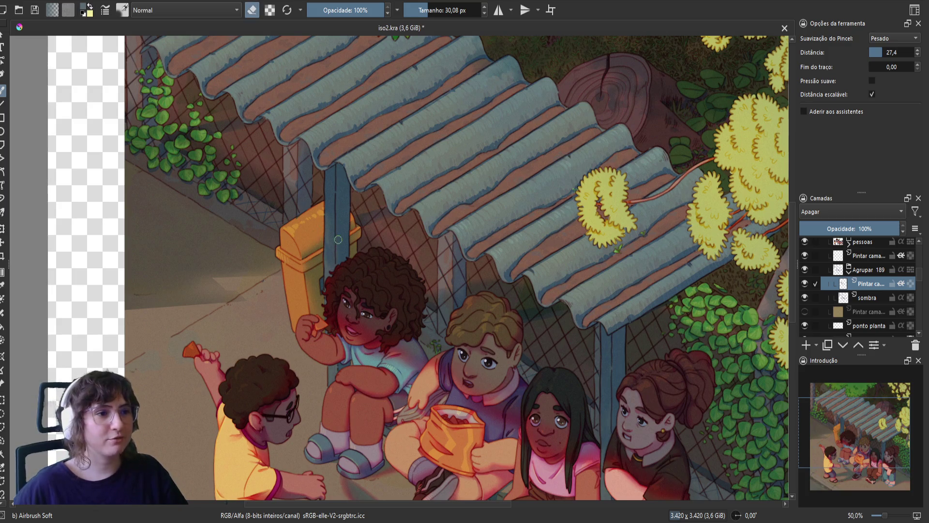
key("m")
key("e")
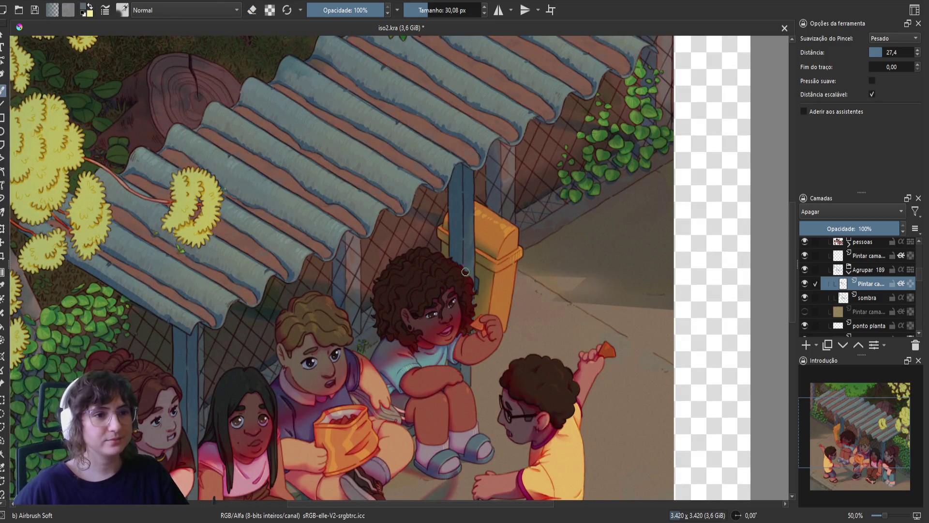
key("e")
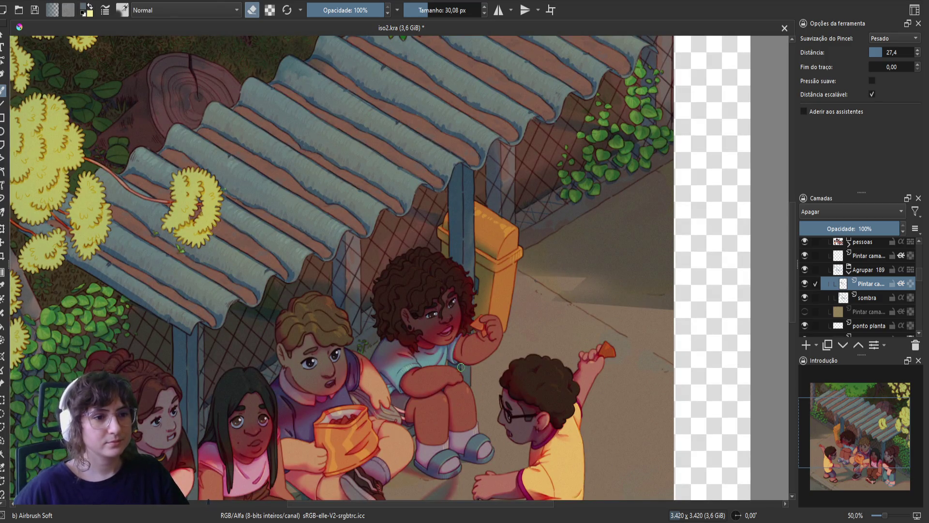
key("e")
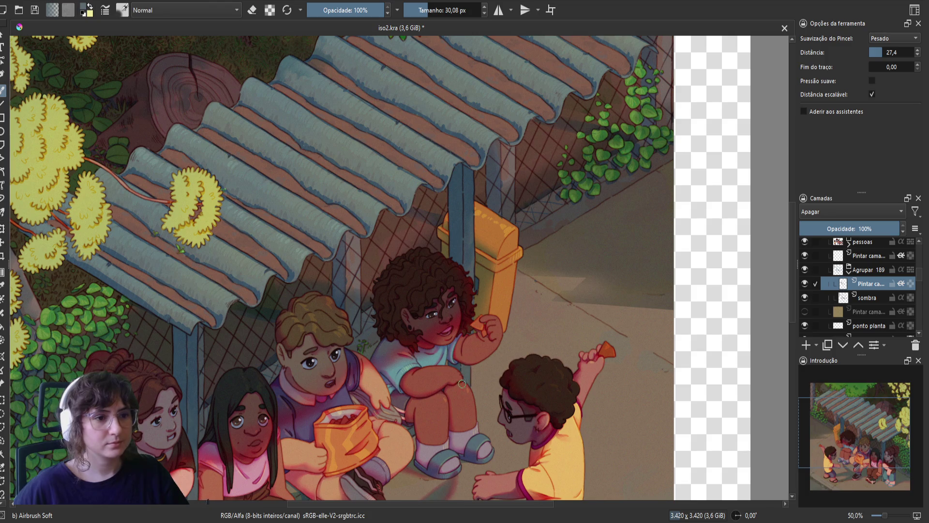
- Save iso2.kra and zoom out to 33.3% to show the whole illustration
left_click_drag(445, 428, 484, 360)
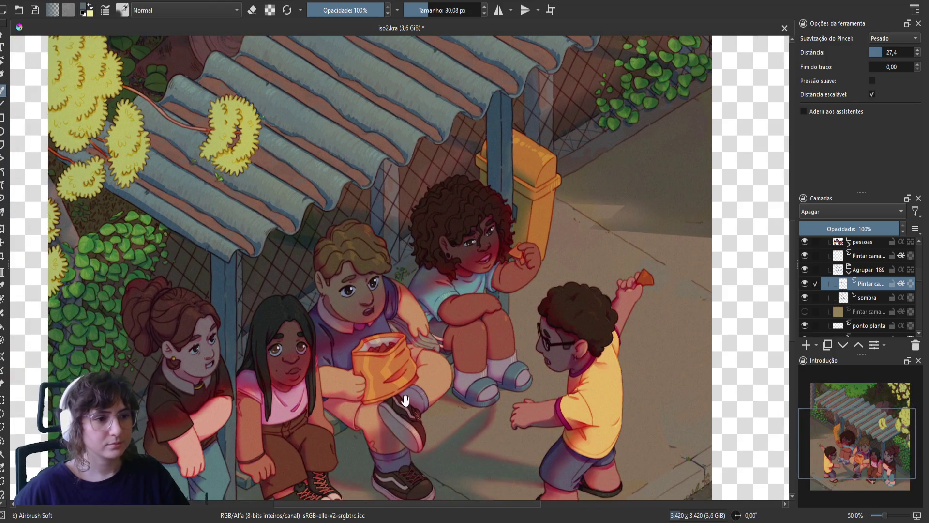
left_click_drag(411, 403, 442, 318)
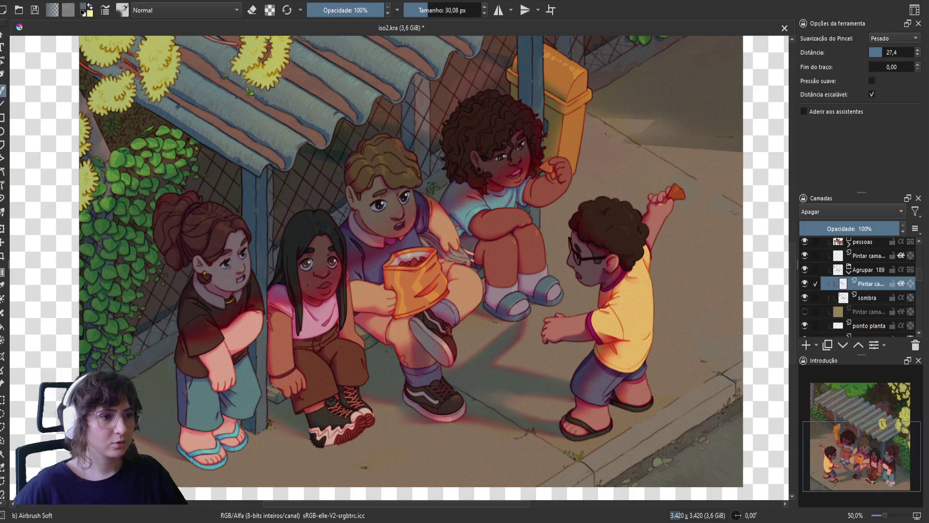
key("ctrl+s")
key("m")
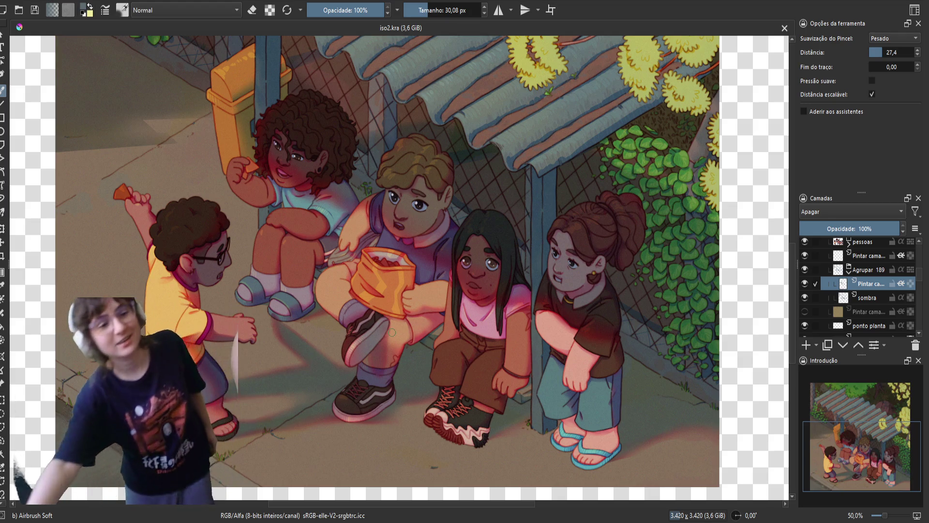
scroll(420, 345, "down", 1)
left_click_drag(420, 345, 387, 443)
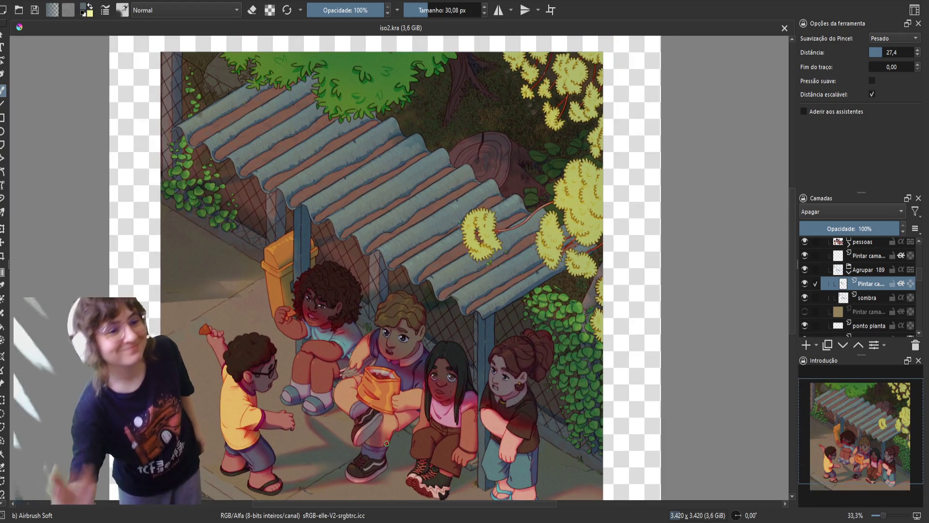
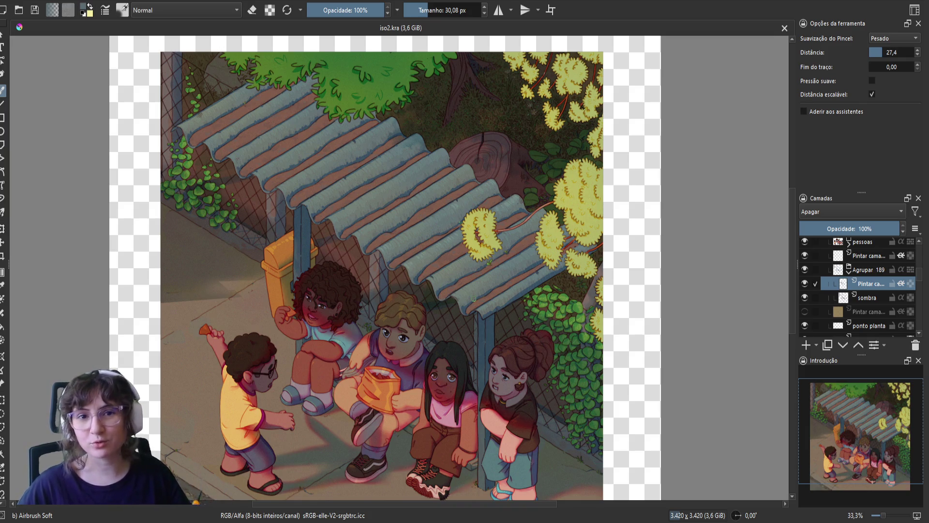
- Toggle the 'Pintar camada' shading near the yellow bin on and off to compare, leaving it visible
left_click(805, 283)
left_click(805, 283)
left_click(805, 283)
left_click(805, 283)
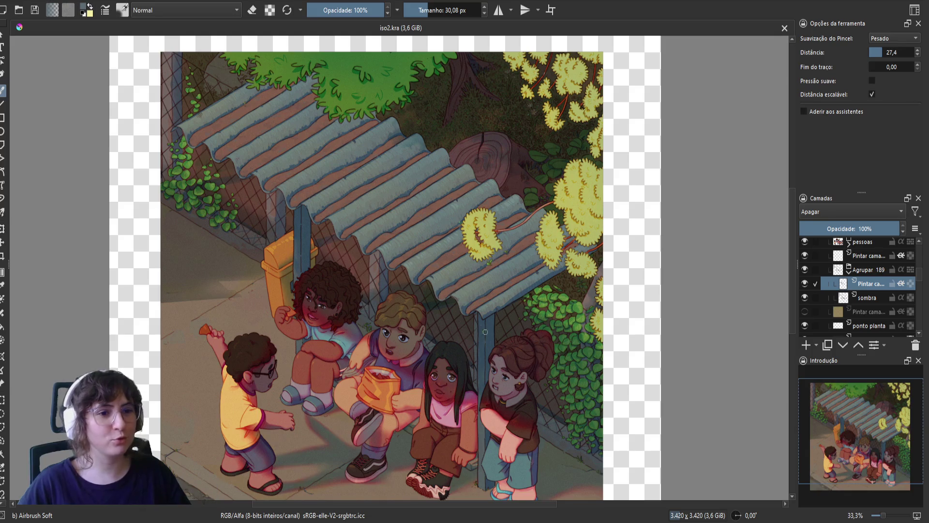
left_click(803, 270)
left_click(803, 270)
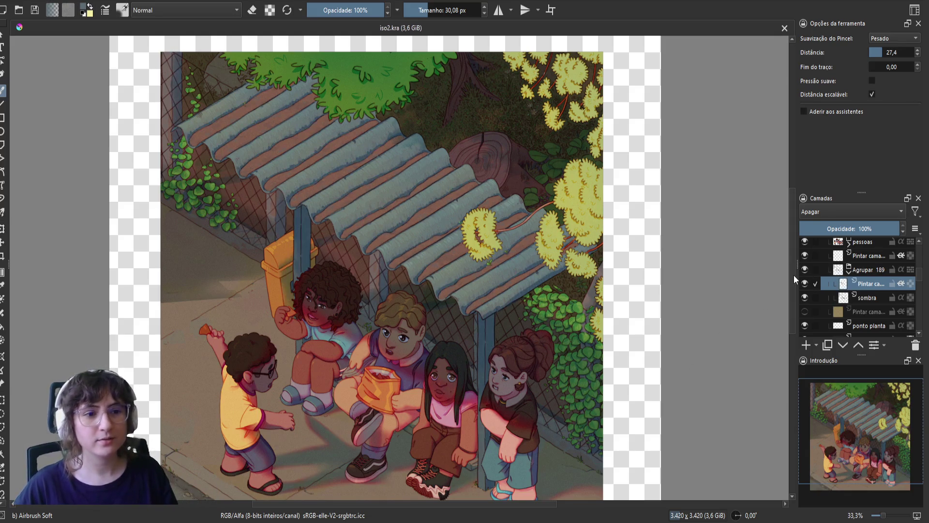
- Enlarge the brush, add a small stroke on the shading layer, and rotate the view 45°
key("bracketright")
key("bracketright")
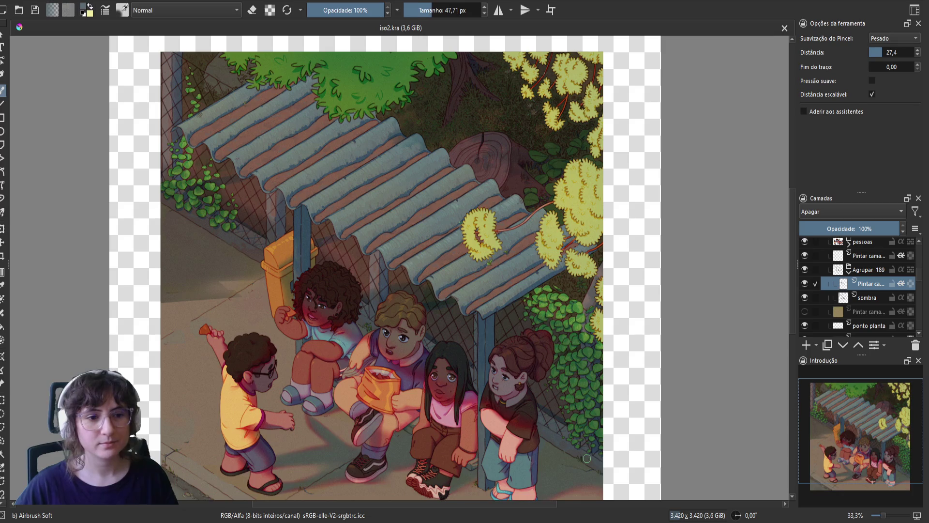
left_click_drag(593, 450, 583, 455)
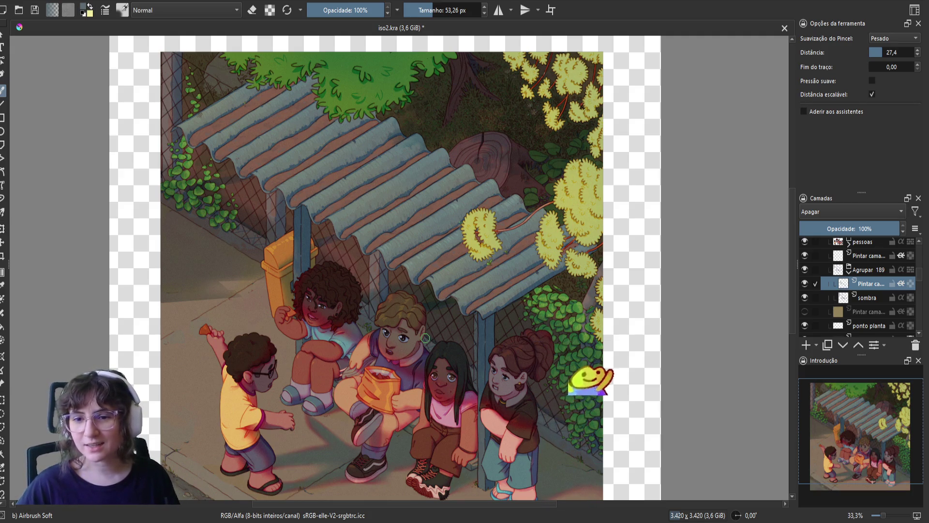
key("ctrl+bracketright")
key("ctrl+bracketright")
key("ctrl+bracketright")
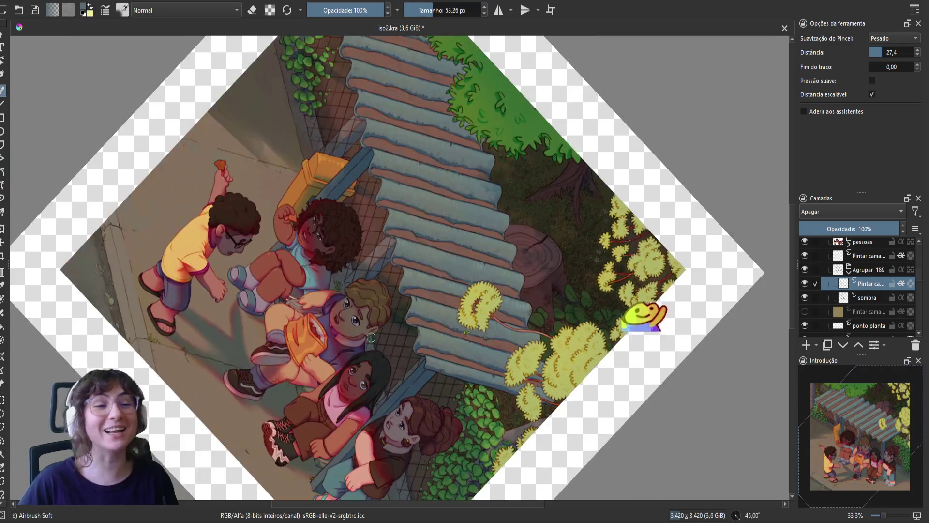
- Zoom in, pan right, and rotate the view to 120° so the roof runs vertically
scroll(371, 337, "up", 1)
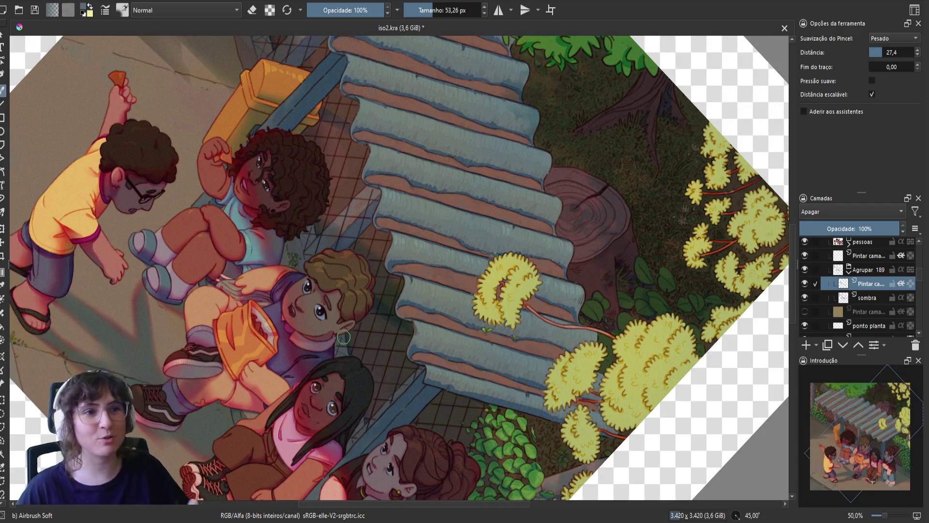
scroll(477, 179, "right", 2)
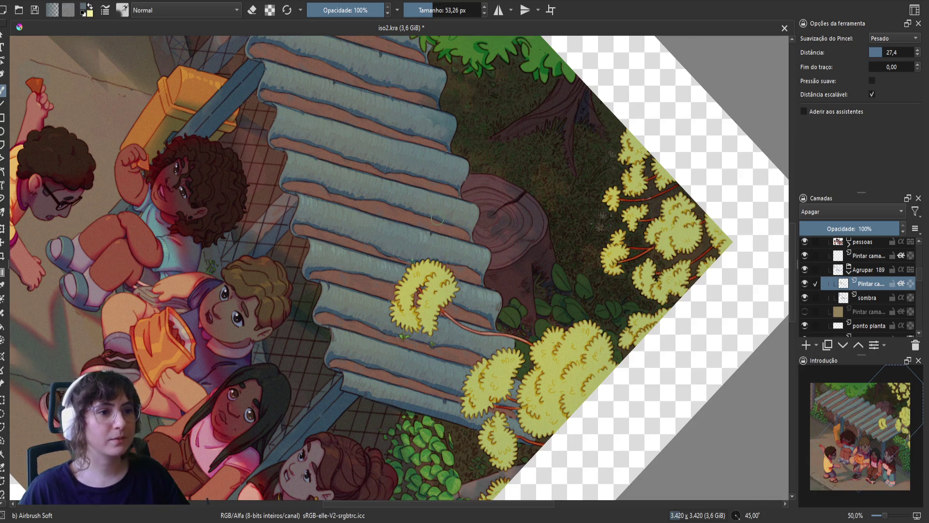
key("6")
key("6")
key("6")
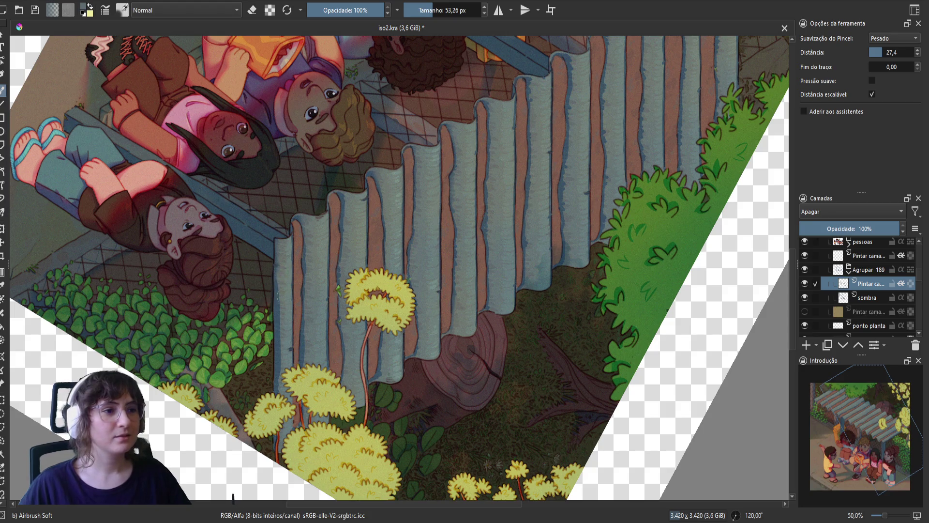
- Pan the view over the roof's lower edge, the flowers below and the bushes beside it
left_click_drag(276, 290, 288, 243)
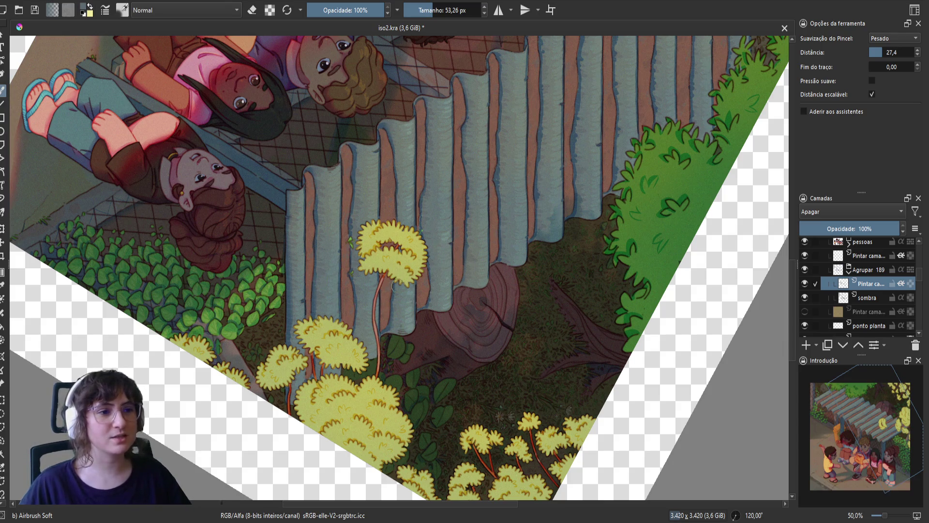
left_click_drag(444, 199, 334, 282)
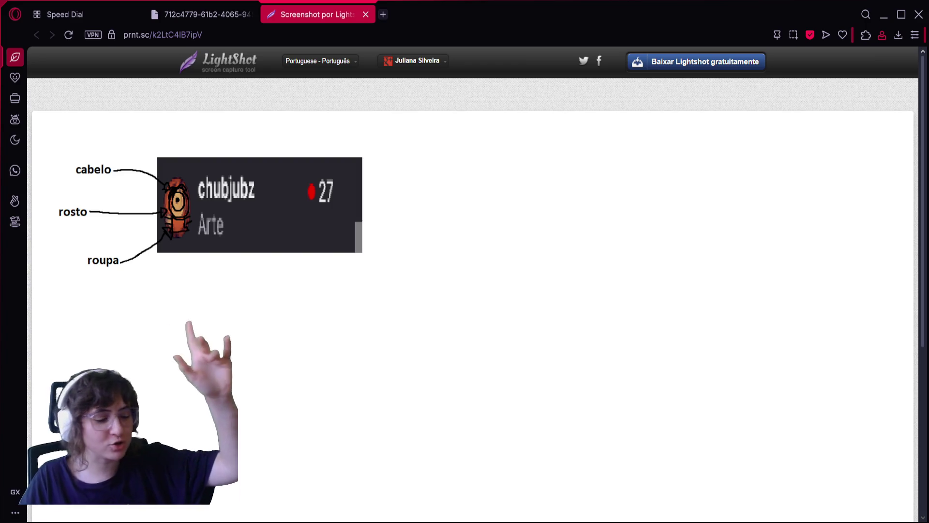
- Open a new browser tab and go to the streamer's Twitch channel by name
left_click(383, 14)
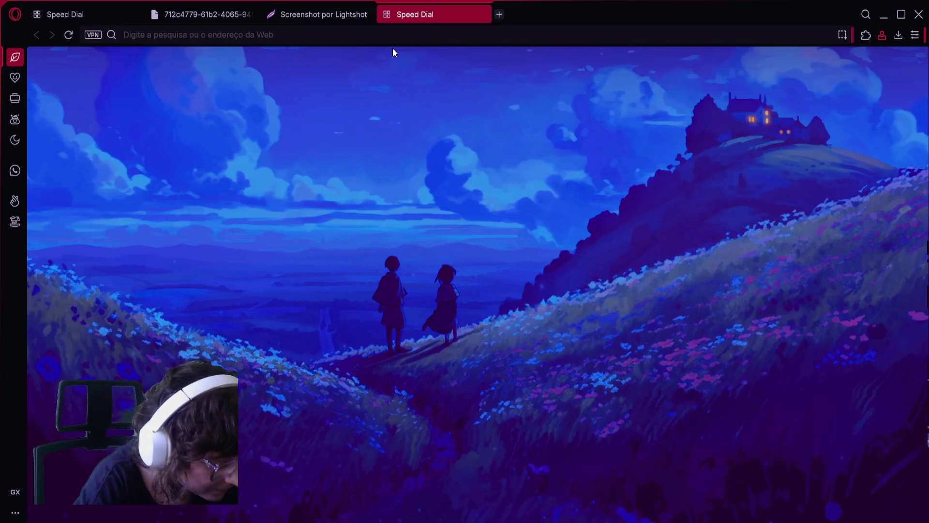
type("chubjubz")
key("Return")
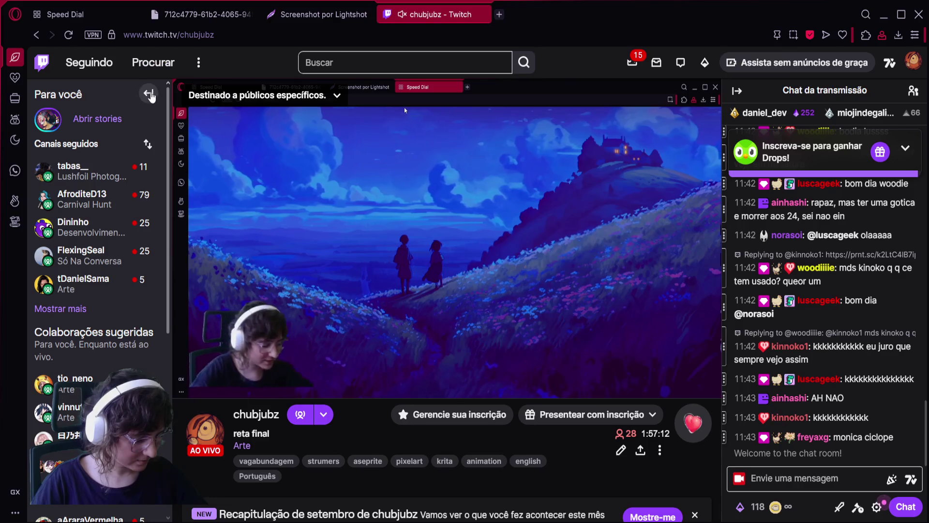
- Collapse the followed-channels sidebar, scroll down the channel page, then return to the screenshot tab
left_click(149, 93)
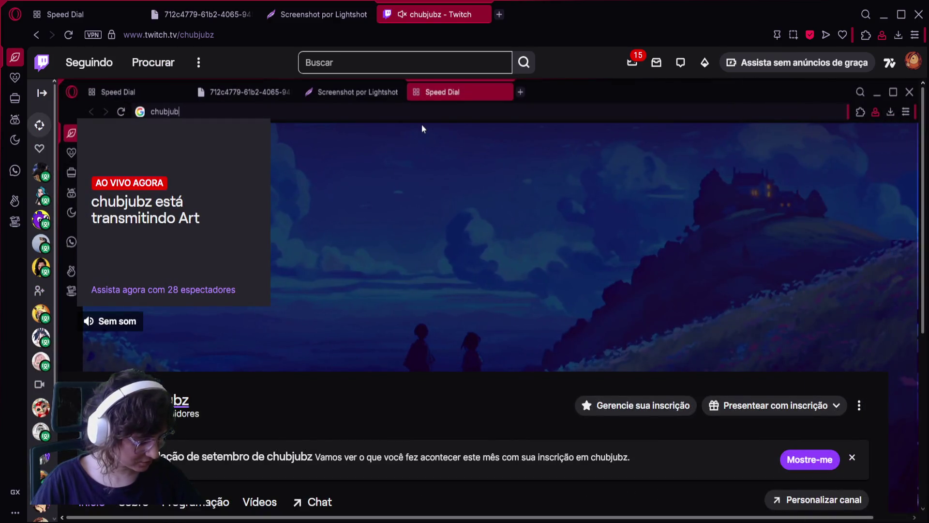
scroll(422, 119, "down", 3)
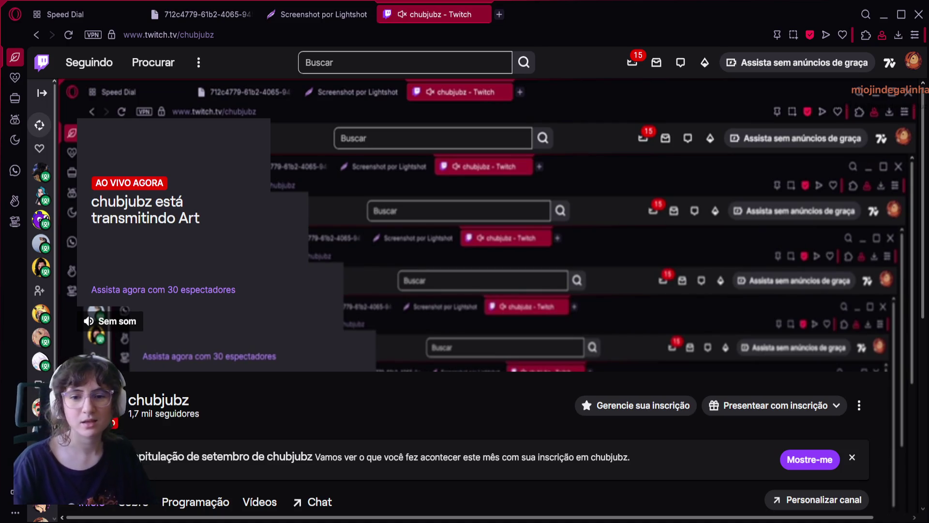
left_click(301, 20)
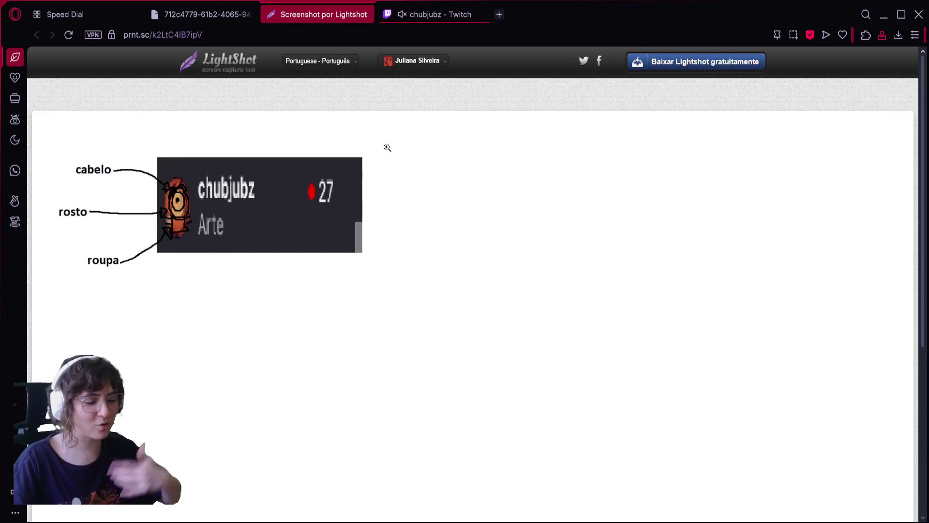
- Glance at the Twitch tab, return to the screenshot, then bring up oculos 2.png in Krita
left_click(439, 17)
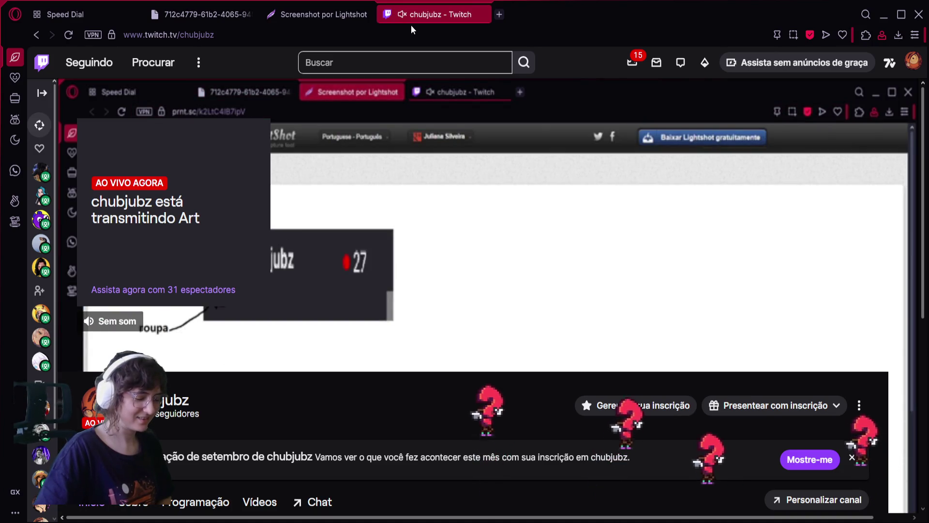
left_click(344, 20)
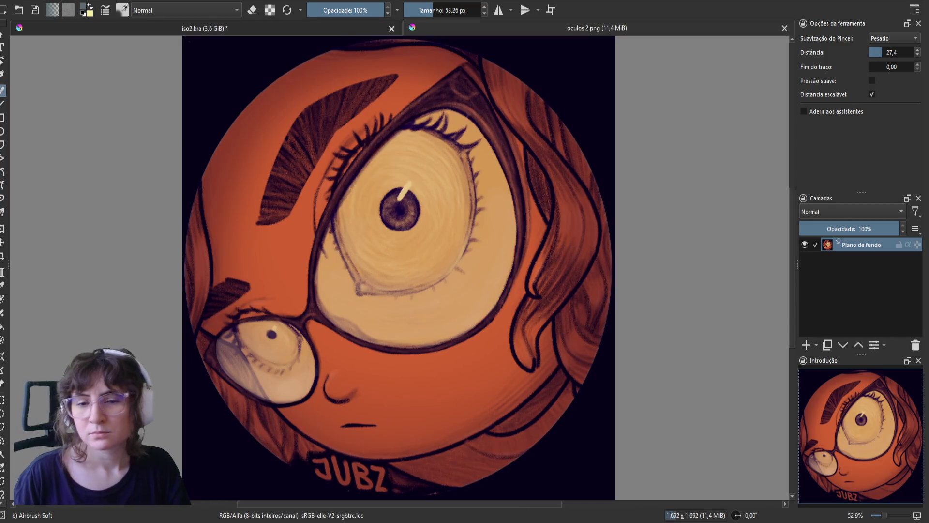
scroll(504, 84, "down", 5)
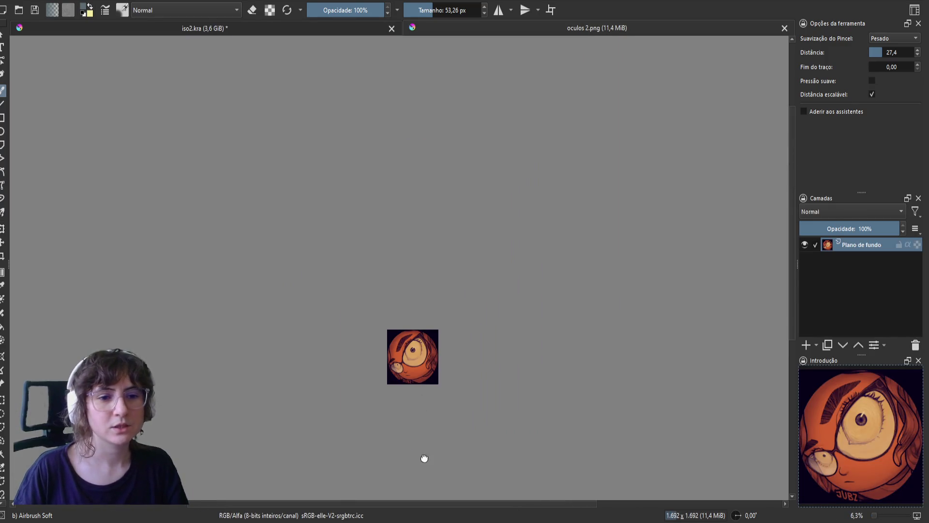
- Reposition the zoomed-out oculos 2.png, view it upside down, then reset the rotation upright
left_click_drag(425, 457, 453, 393)
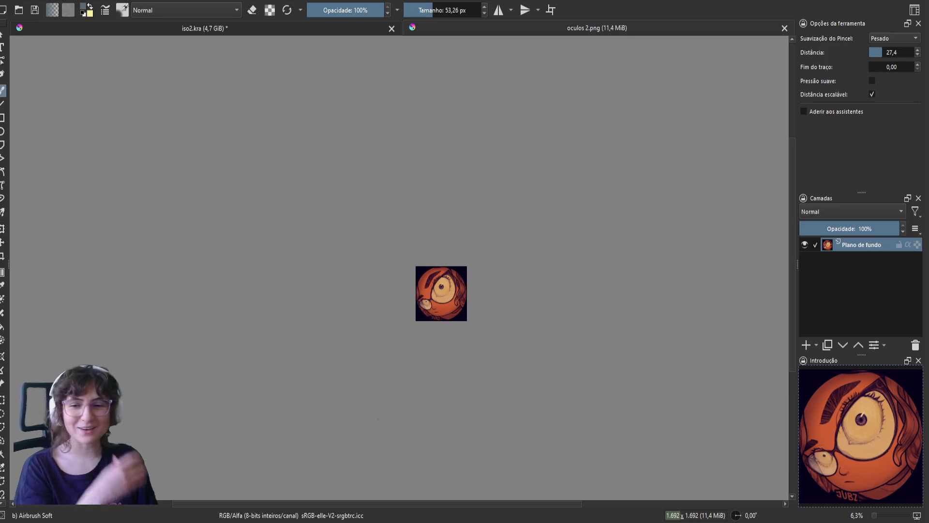
mouse_move(378, 419)
left_mouse_down()
mouse_move(290, 339)
mouse_move(420, 117)
left_mouse_up()
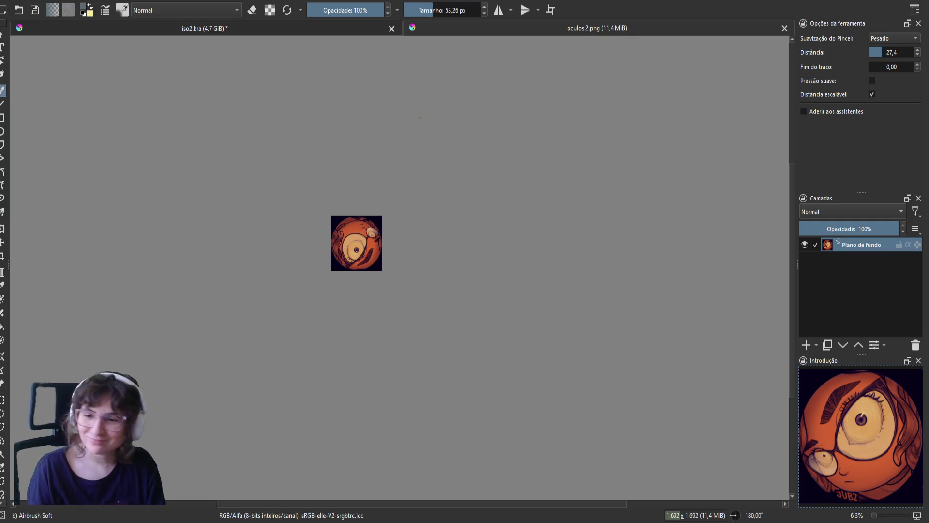
key("5")
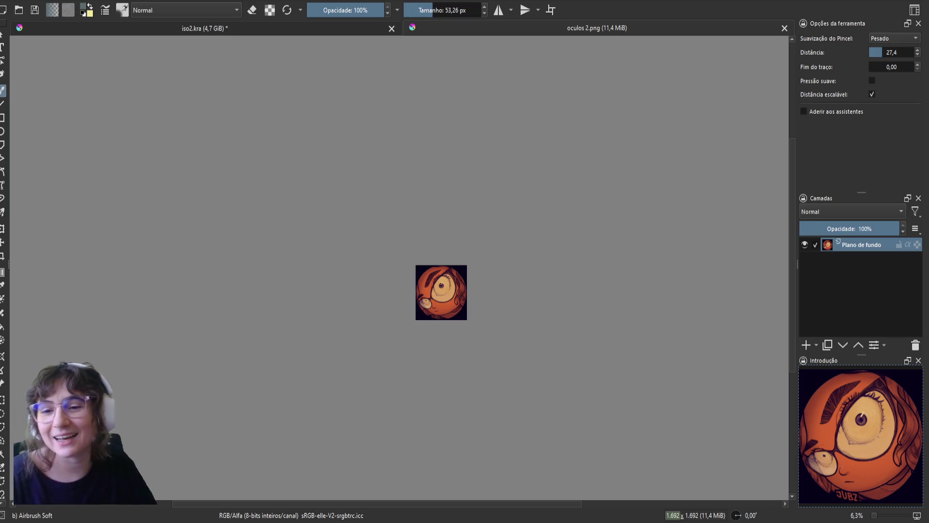
- Return to iso2.kra, rotate, pan and zoom onto the corrugated roof, and switch to eraser mode
left_click(229, 27)
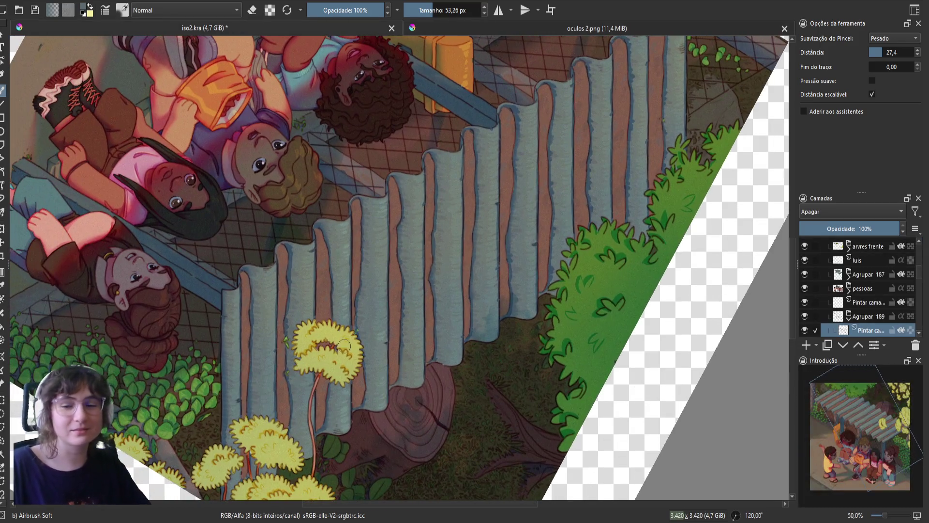
mouse_move(344, 345)
left_mouse_down()
mouse_move(359, 354)
mouse_move(447, 350)
mouse_move(491, 279)
mouse_move(479, 334)
mouse_move(447, 364)
left_mouse_up()
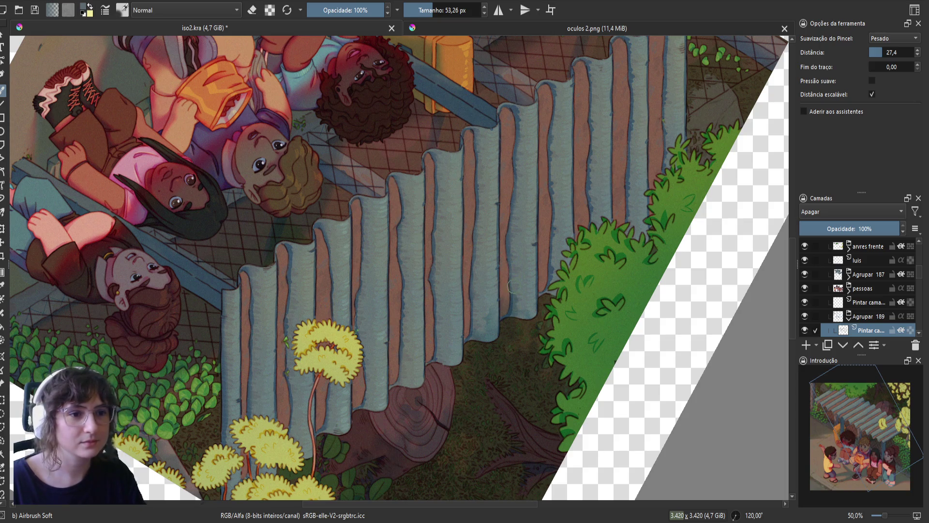
left_click_drag(517, 313, 525, 285)
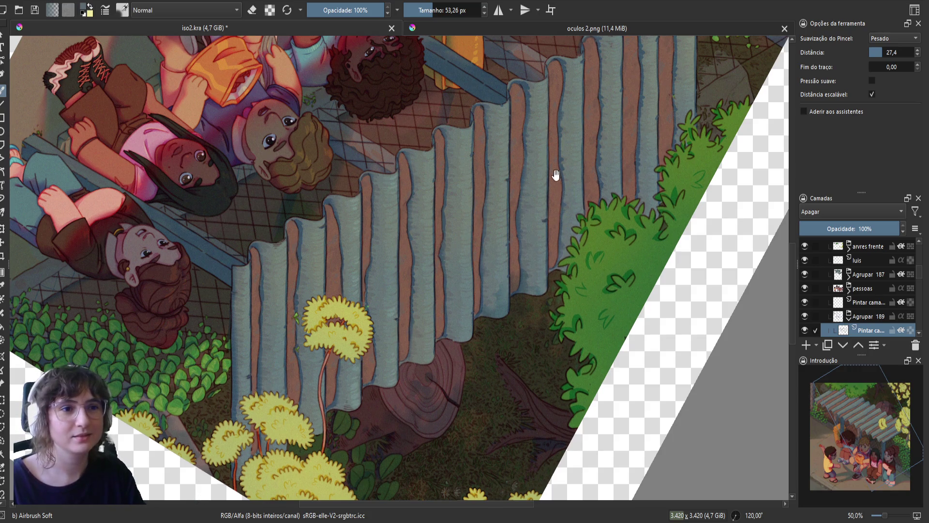
scroll(556, 171, "up", 2)
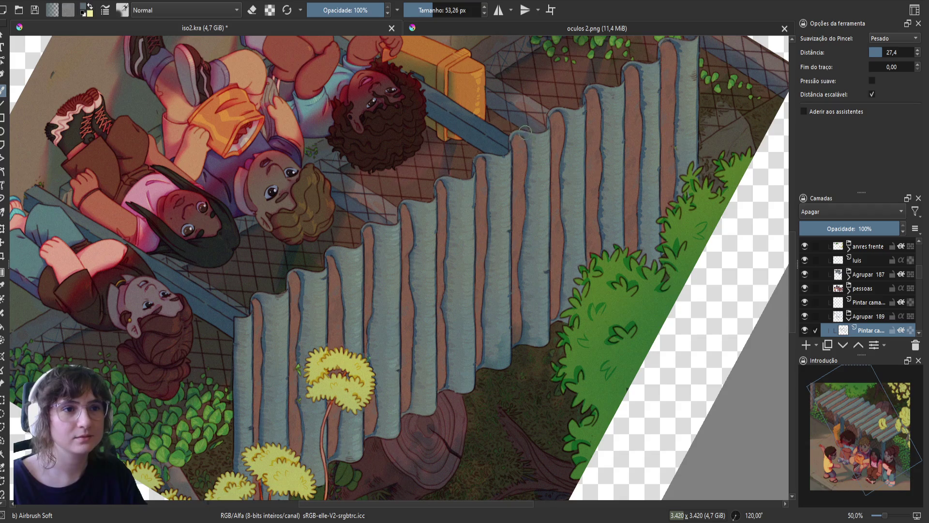
key("e")
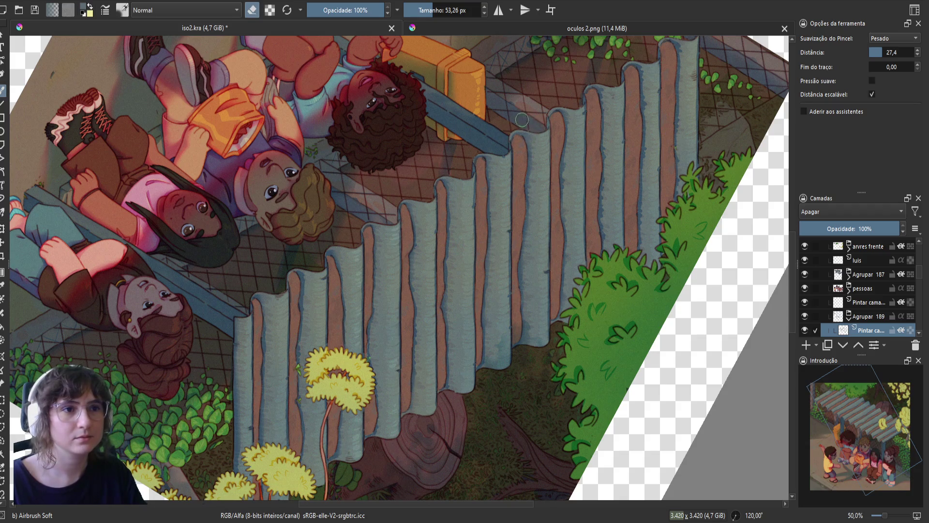
- Toggle between eraser and paint while cleaning the roof edges, then nudge the view down-right
key("e")
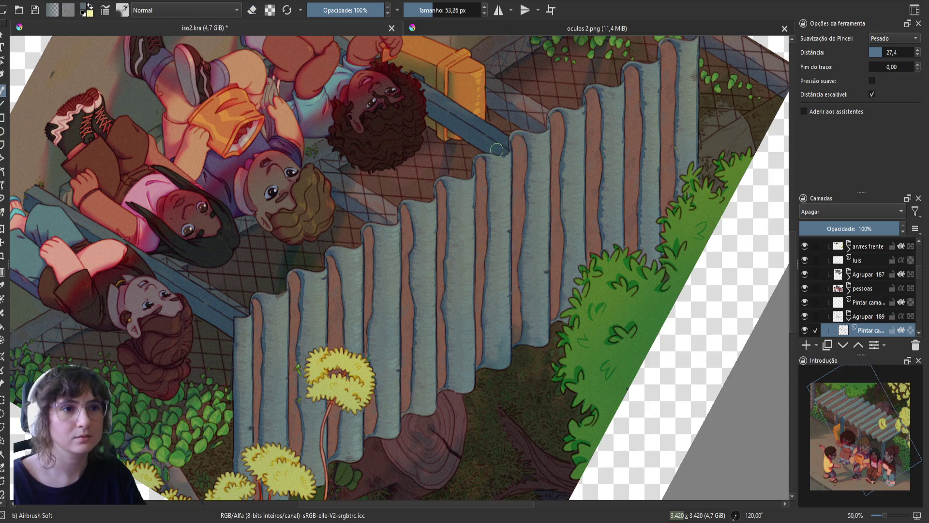
key("e")
key("e")
key("e")
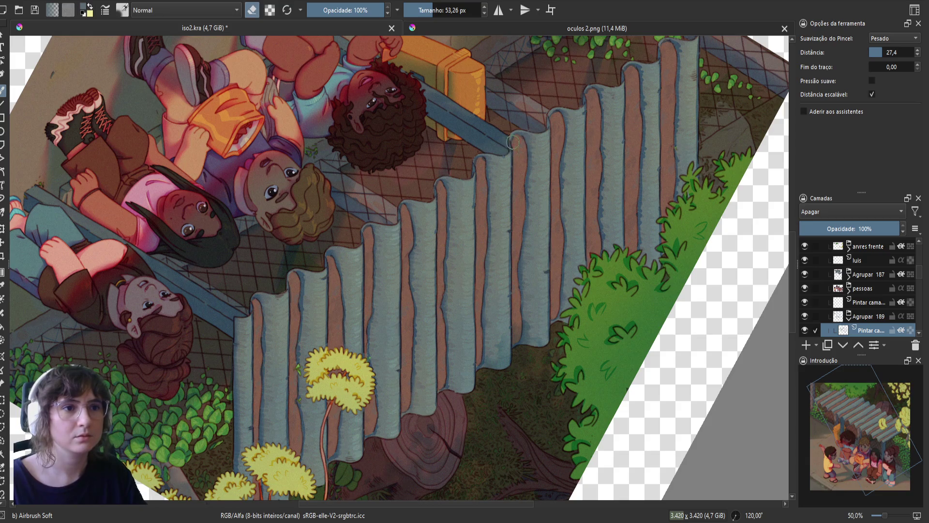
key("e")
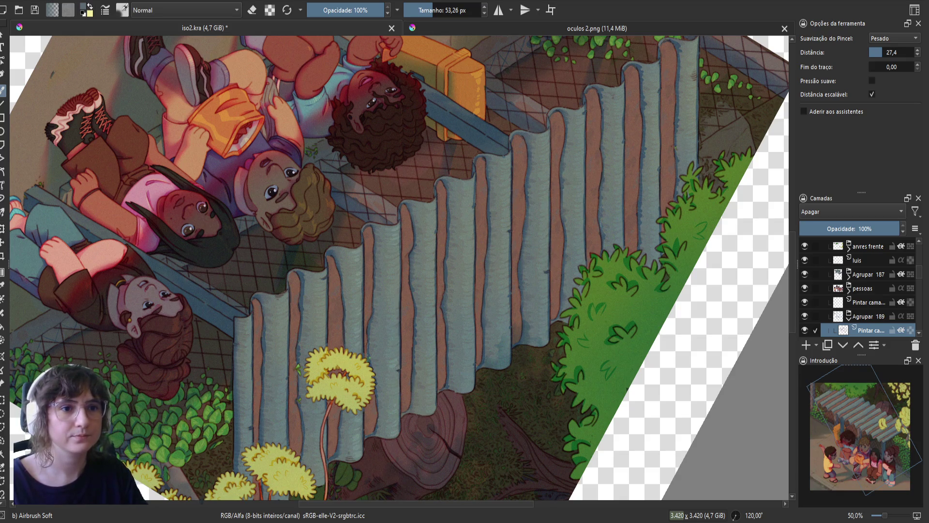
mouse_move(597, 230)
left_mouse_down()
mouse_move(575, 235)
mouse_move(581, 193)
mouse_move(600, 242)
left_mouse_up()
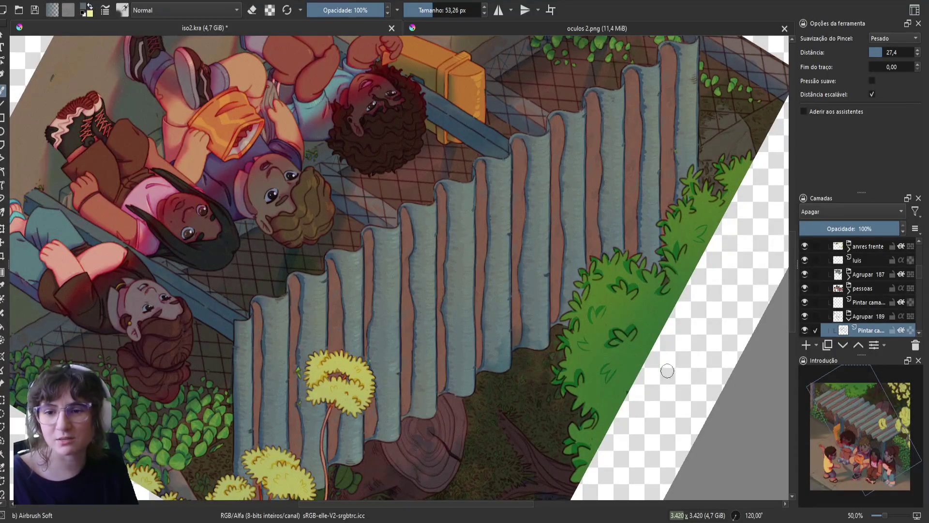
- Pan the iso2.kra view slightly left over the kids under the shelter
left_click_drag(667, 370, 649, 368)
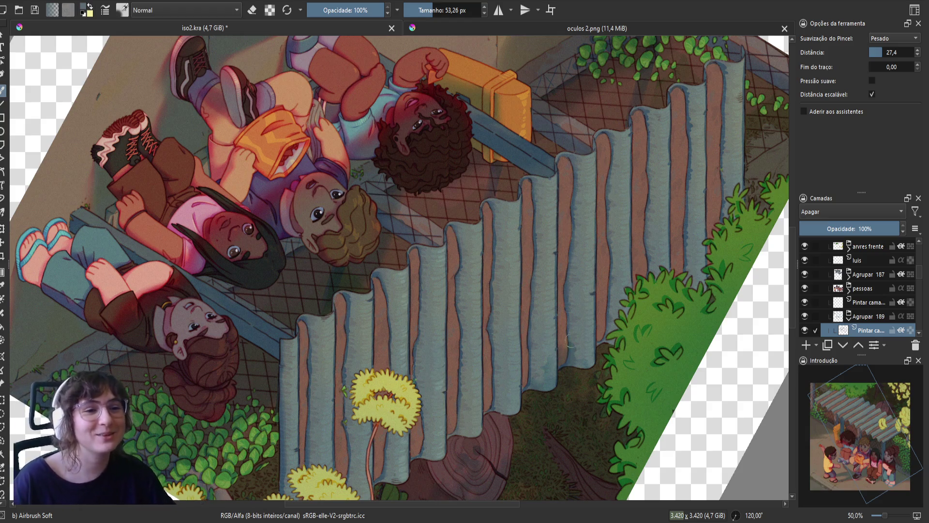
- Compare the artwork with the Agrupar 189 group hidden and shown, toggling eraser mode
key("e")
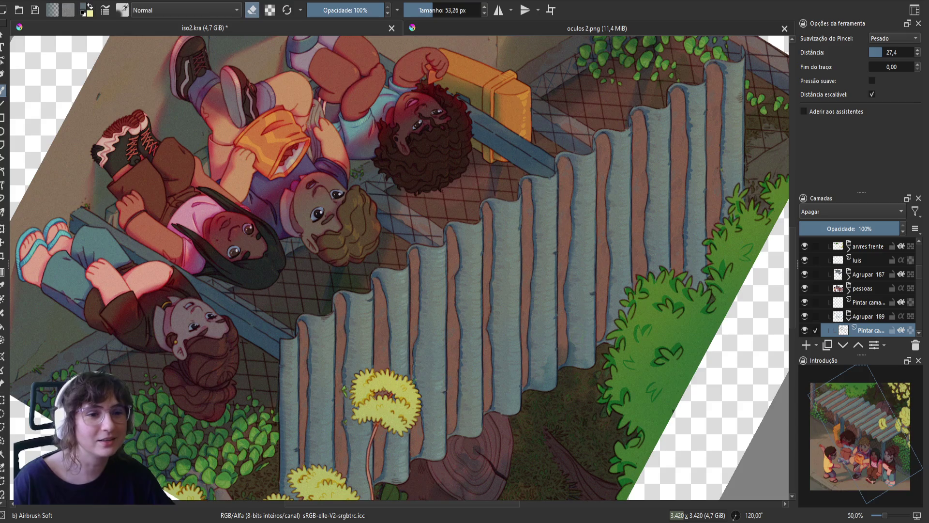
key("e")
left_click(805, 316)
left_click(804, 316)
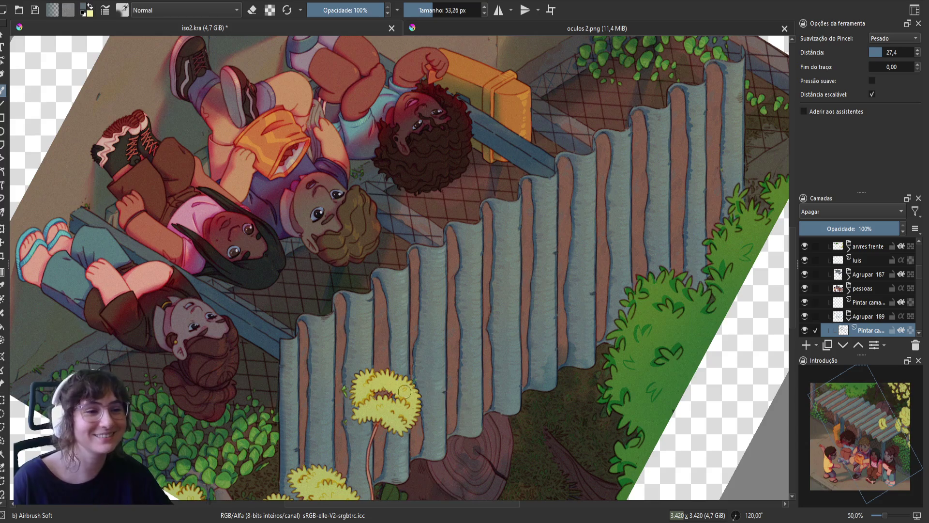
key("e")
key("e")
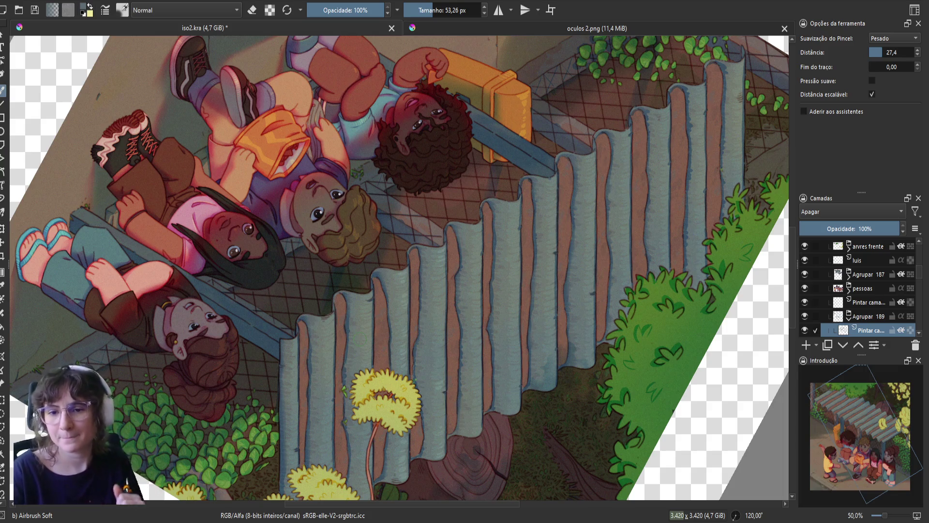
- Pan over the lower illustration and the upper roof, then save iso2.kra
left_click_drag(397, 278, 421, 201)
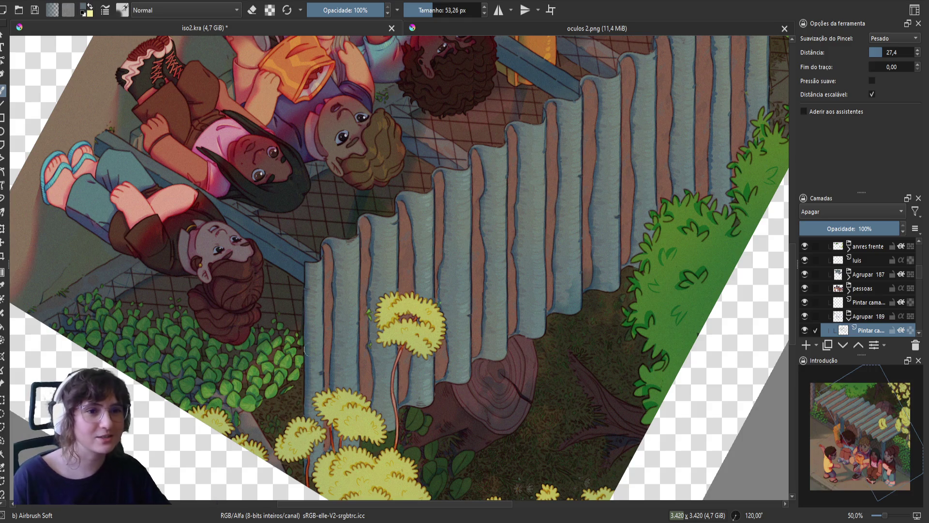
mouse_move(587, 258)
left_mouse_down()
mouse_move(478, 307)
mouse_move(461, 330)
left_mouse_up()
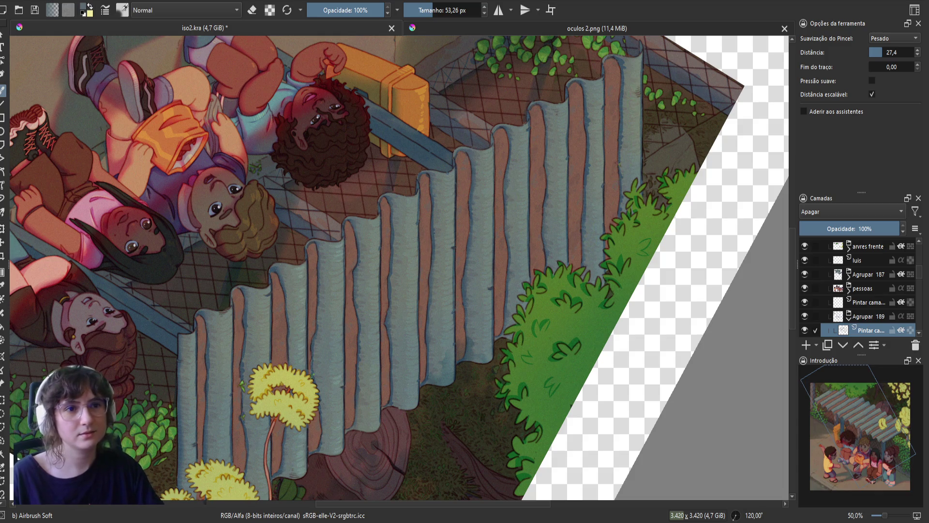
left_click_drag(644, 123, 639, 155)
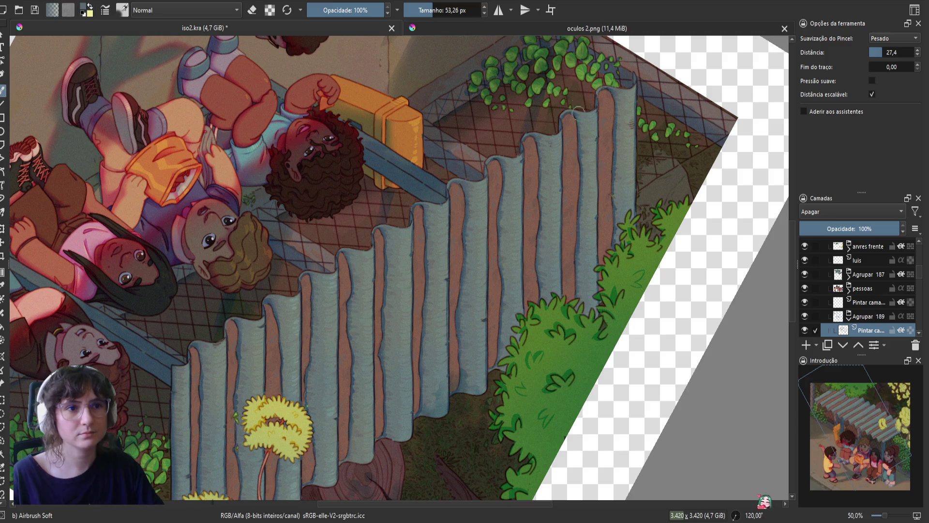
key("ctrl+s")
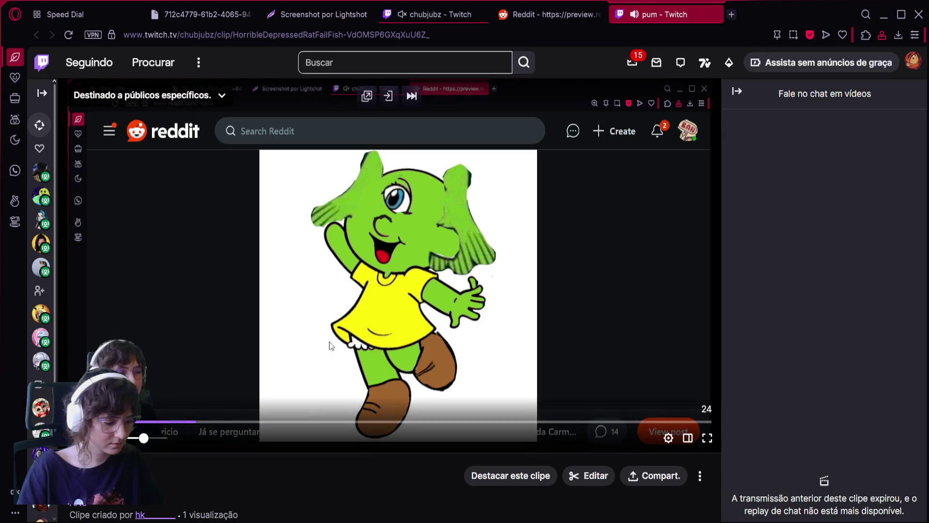
- Watch the Twitch clip, pausing and resuming it, then switch it to fullscreen
mouse_move(167, 441)
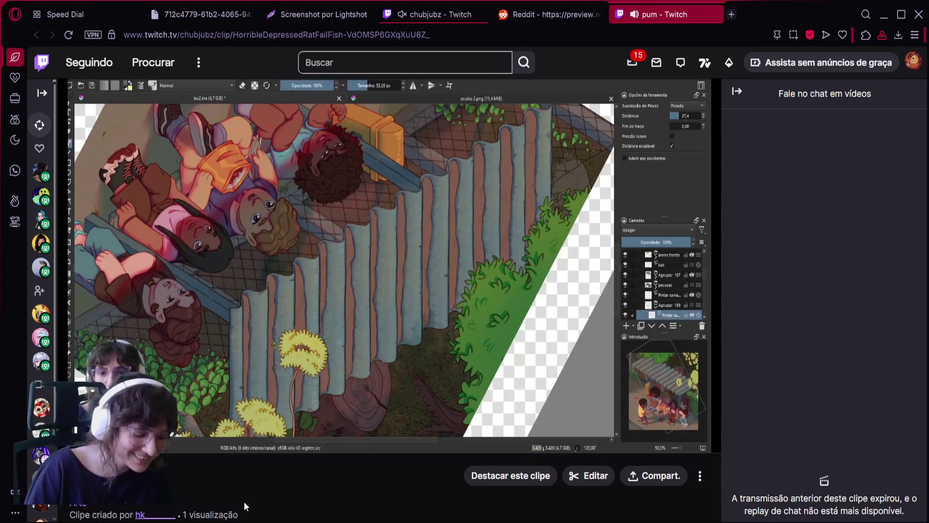
mouse_move(333, 371)
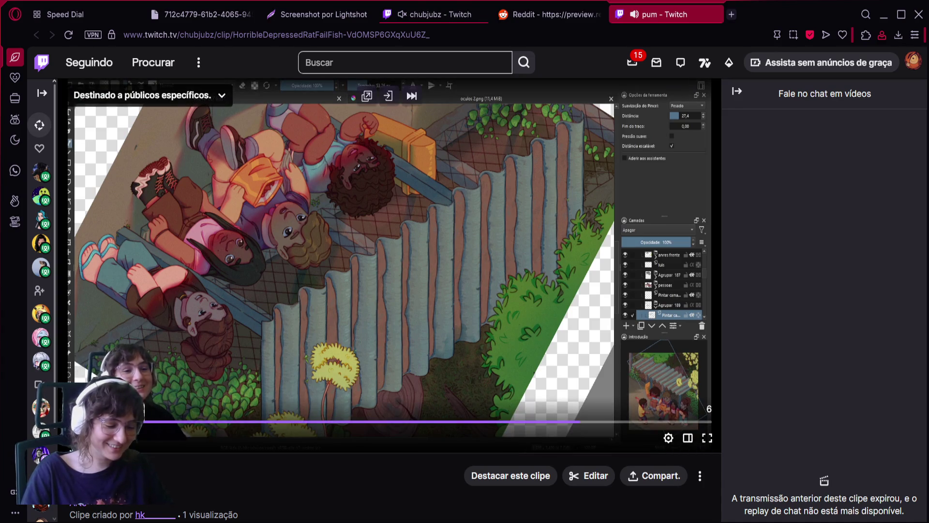
left_click(77, 438)
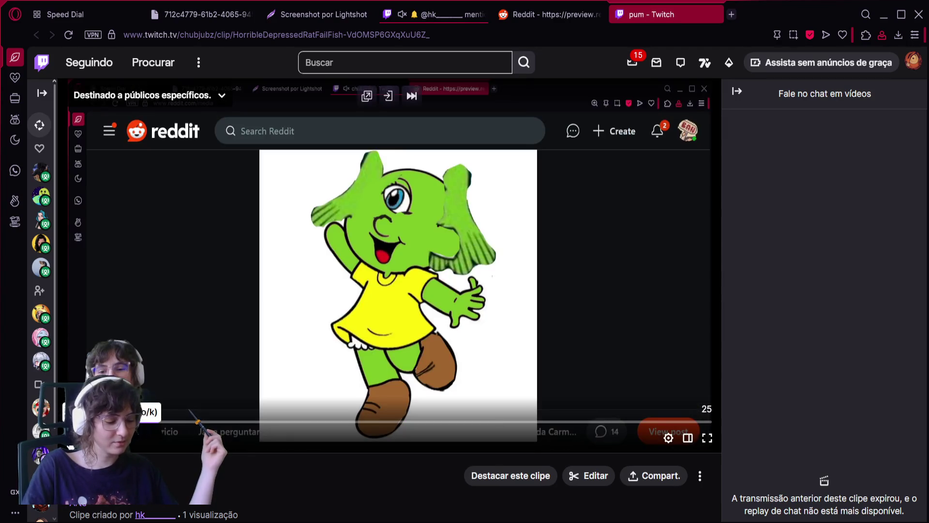
left_click(74, 437)
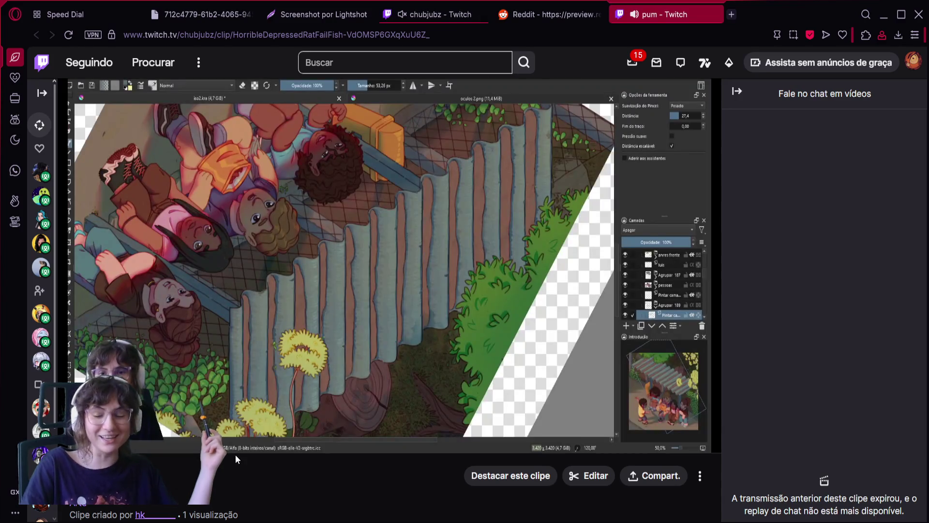
mouse_move(266, 339)
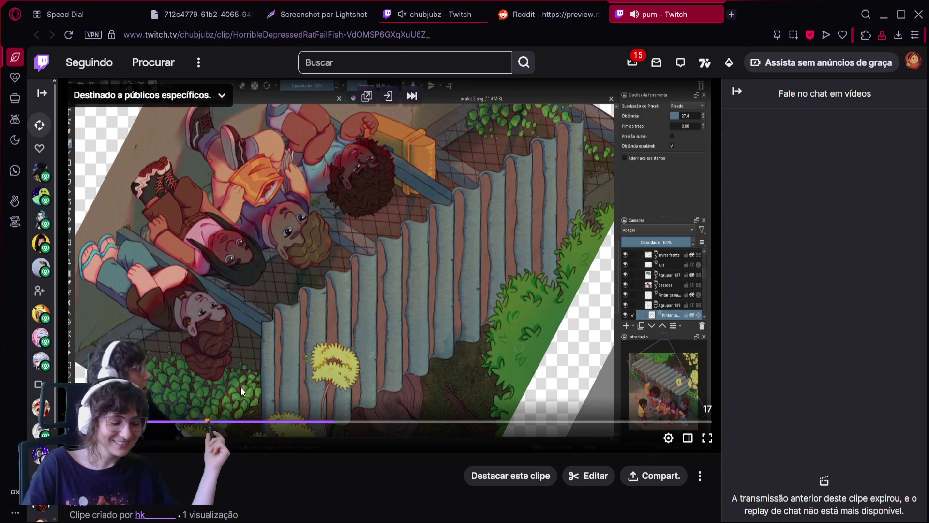
left_click(243, 411)
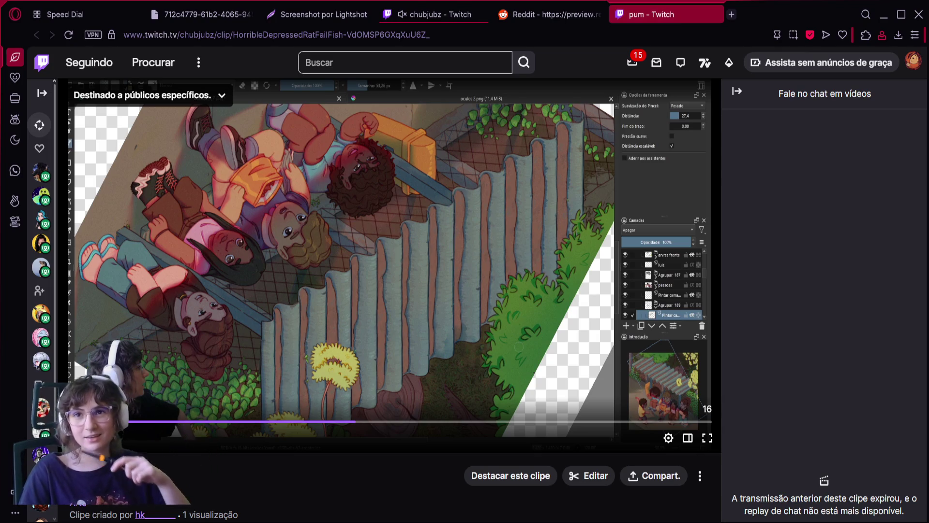
key("f")
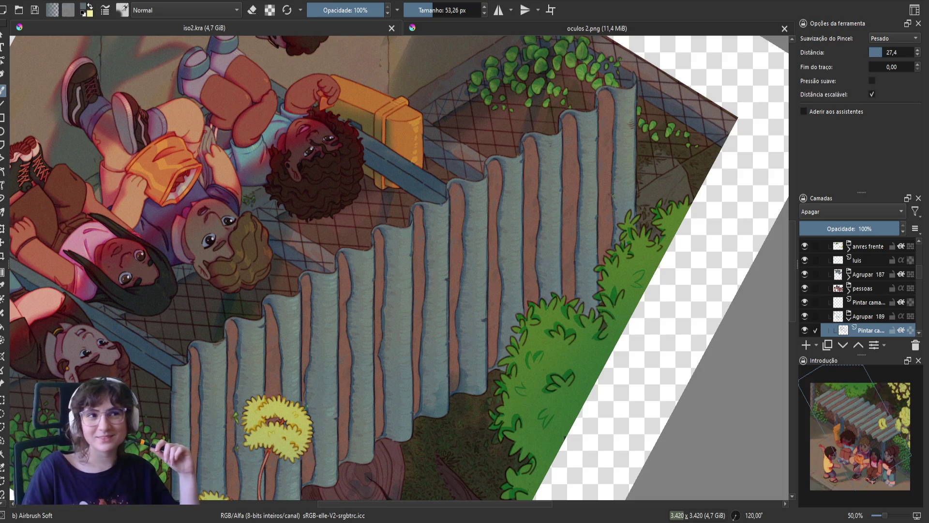
- Pan the illustration, toggle the eraser on and off, and save the file
left_click_drag(329, 273, 346, 243)
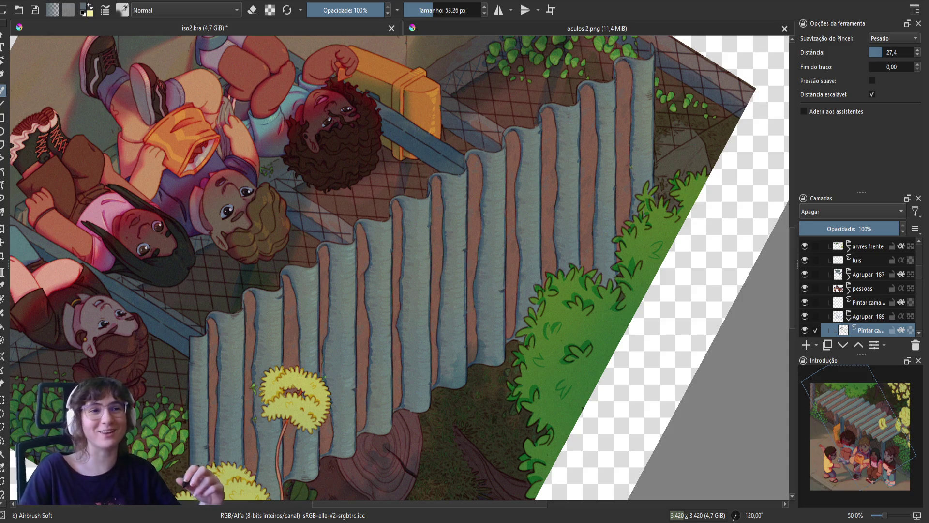
left_click_drag(479, 271, 409, 309)
key("e")
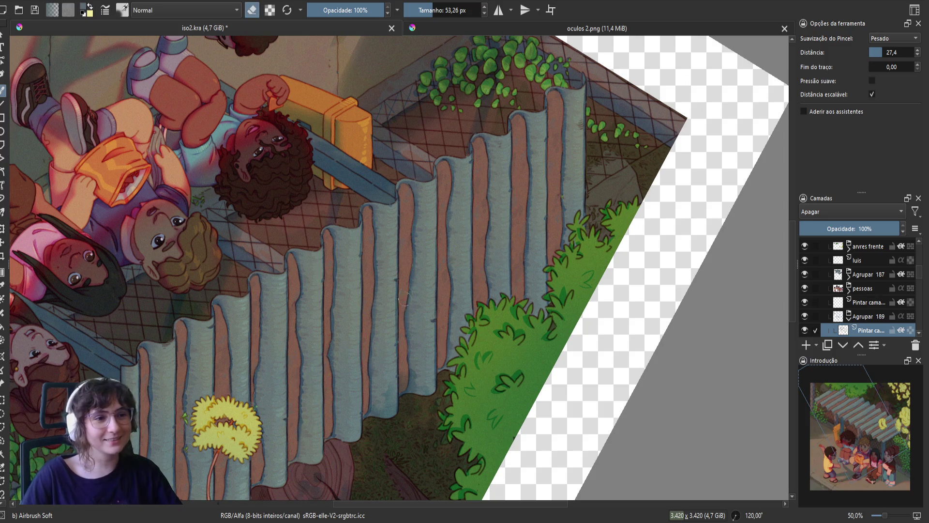
key("e")
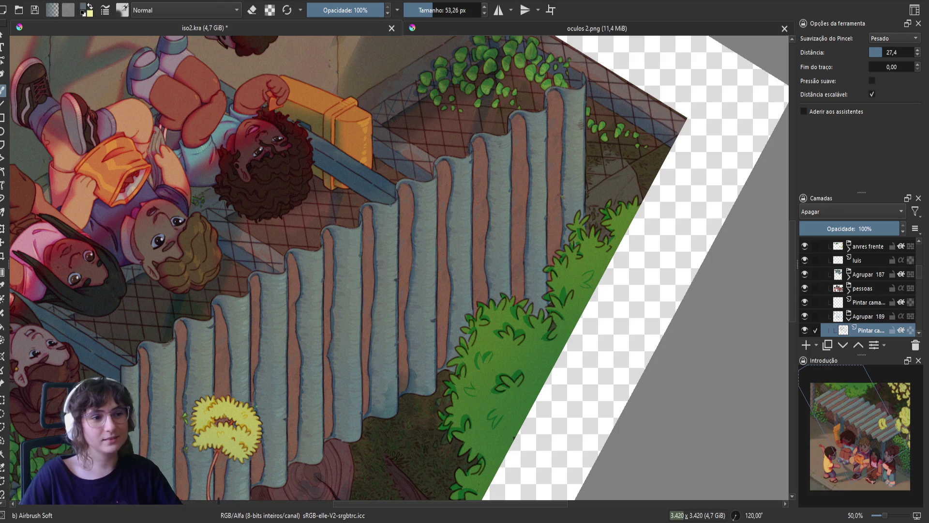
key("ctrl+s")
key("m")
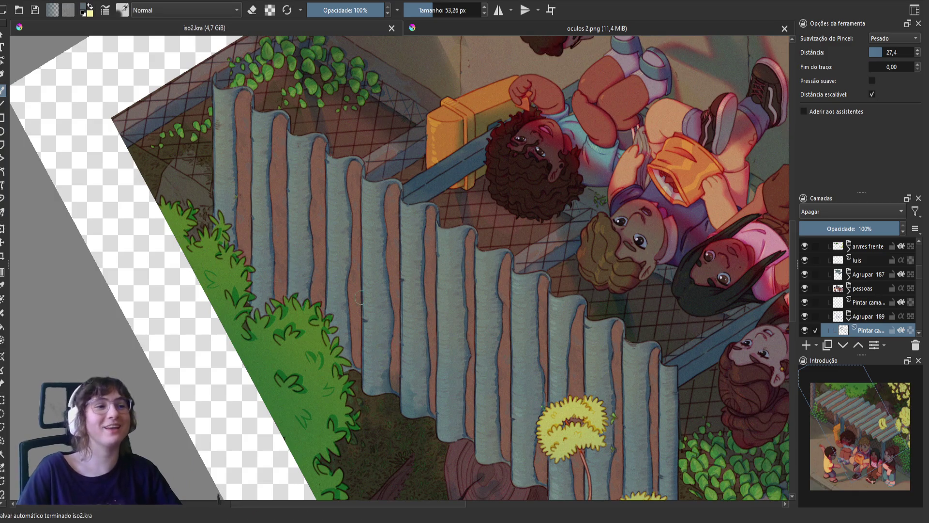
- Pan to the lower-right and top-right artwork, mirror the view and save
left_click_drag(359, 297, 375, 335)
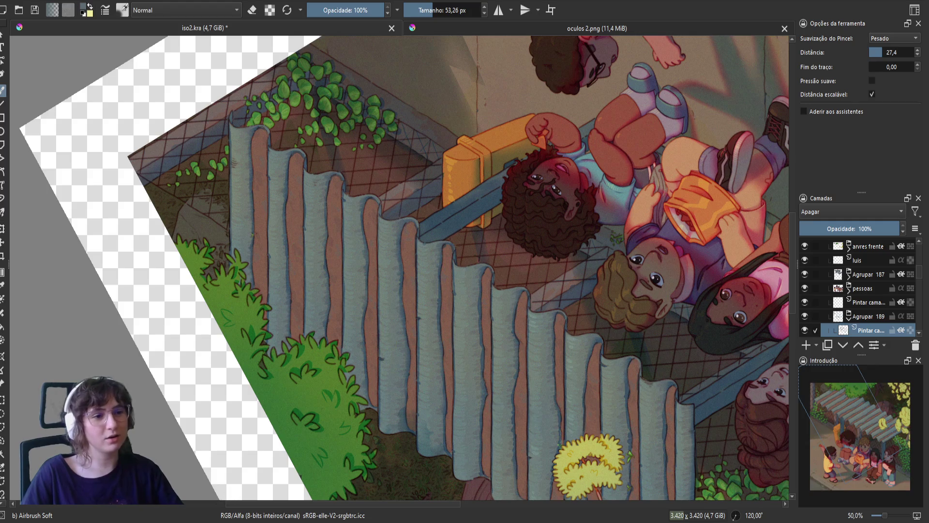
left_click_drag(420, 394, 325, 283)
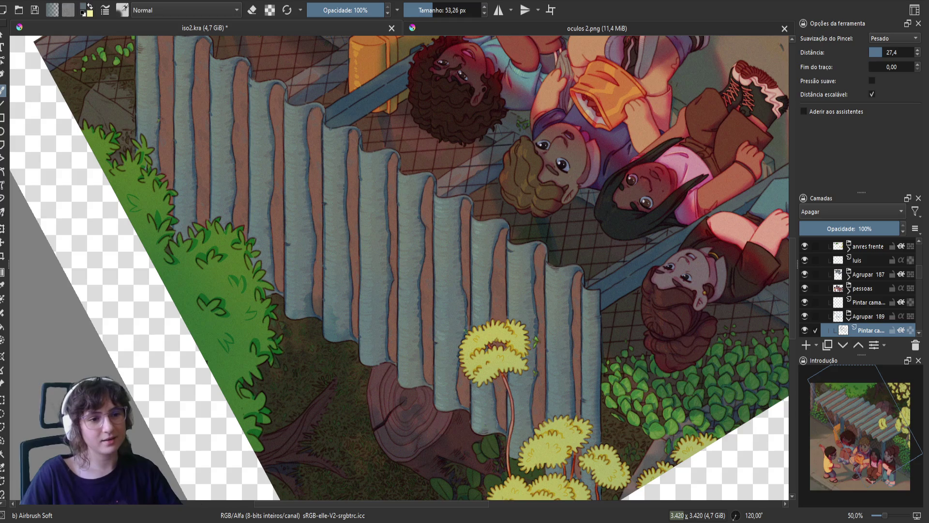
left_click_drag(505, 436, 423, 416)
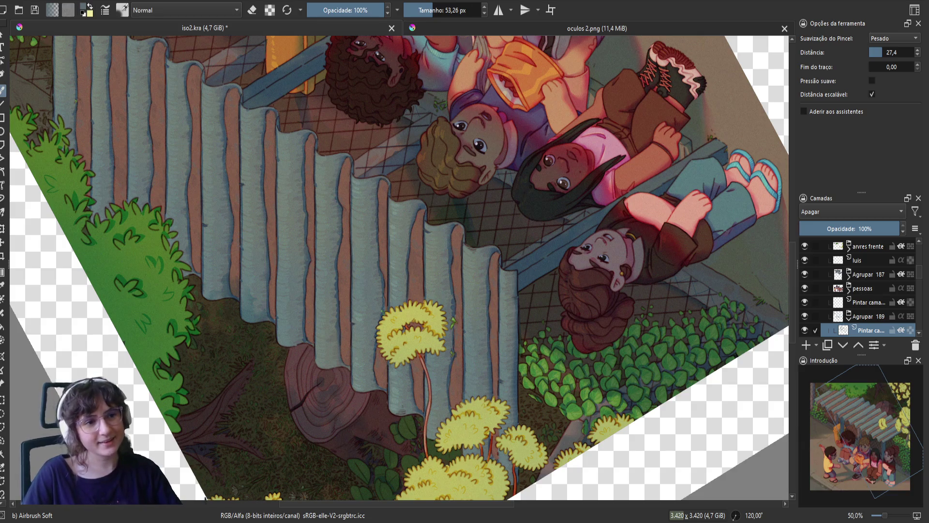
key("m")
key("ctrl+s")
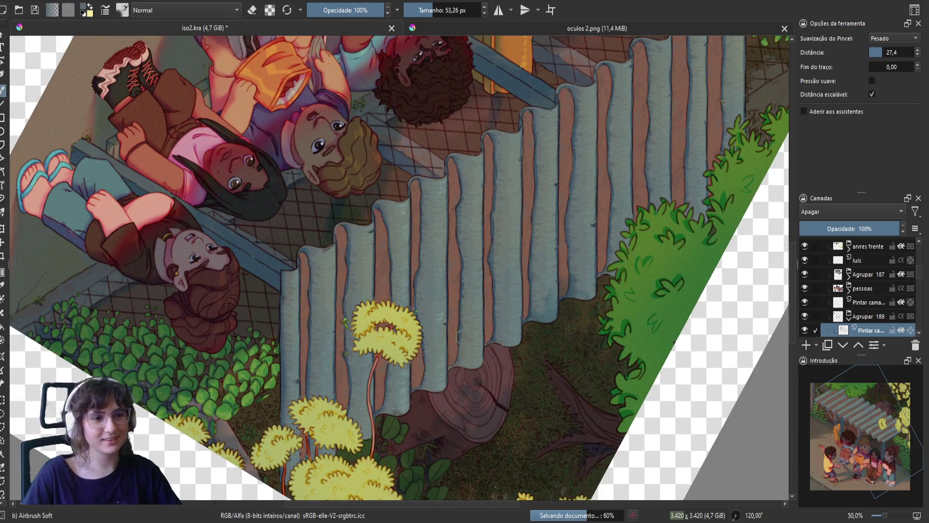
- Switch the brush to erasing, pan along the roof and turn the view upright
key("e")
key("e")
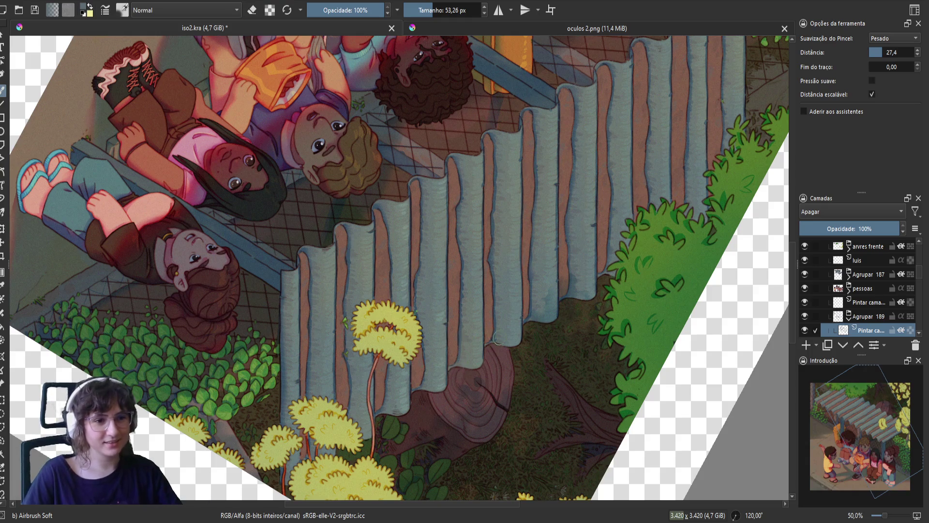
left_click_drag(490, 314, 456, 372)
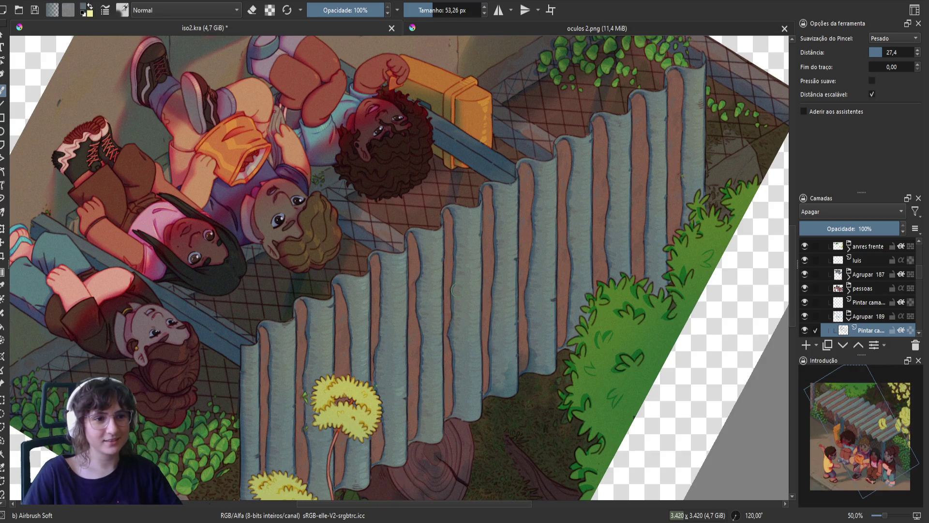
left_click_drag(455, 249, 453, 256)
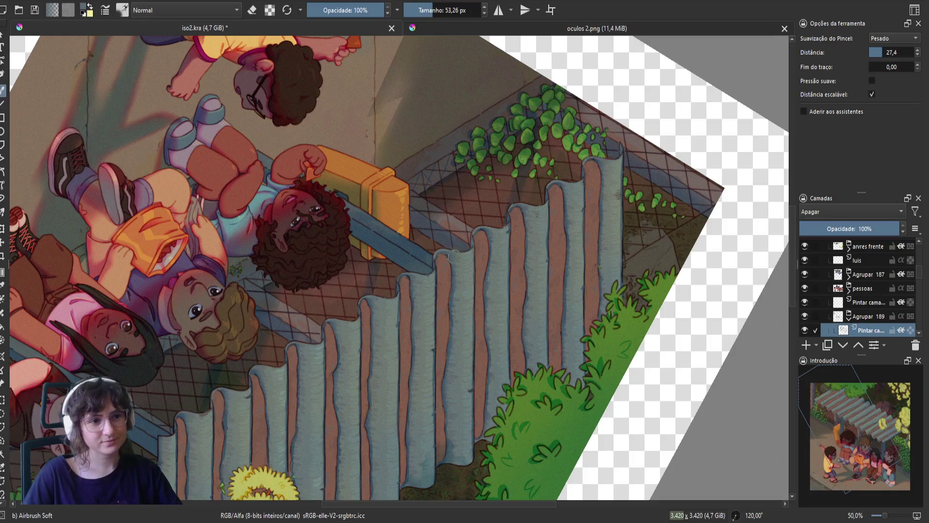
mouse_move(440, 345)
left_mouse_down()
mouse_move(475, 313)
mouse_move(487, 267)
mouse_move(475, 222)
mouse_move(441, 190)
left_mouse_up()
- Zoom to 100% on the roof and add a paint layer above sombra, undoing a red test stroke
key("2")
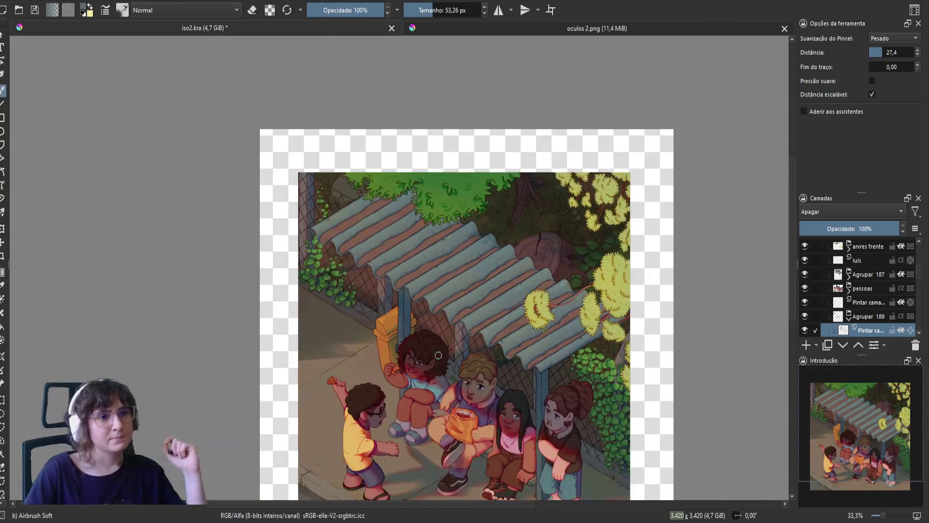
key("1")
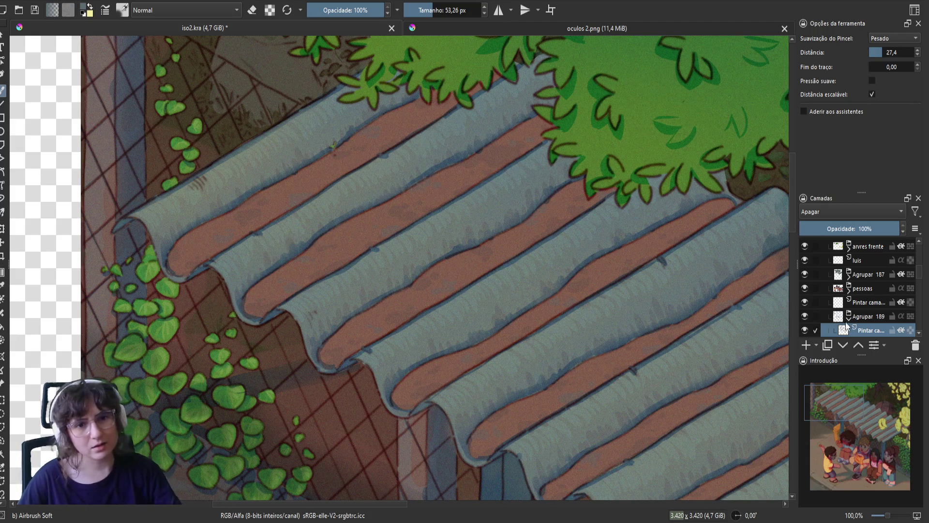
scroll(899, 280, "down", 2)
left_click(875, 286)
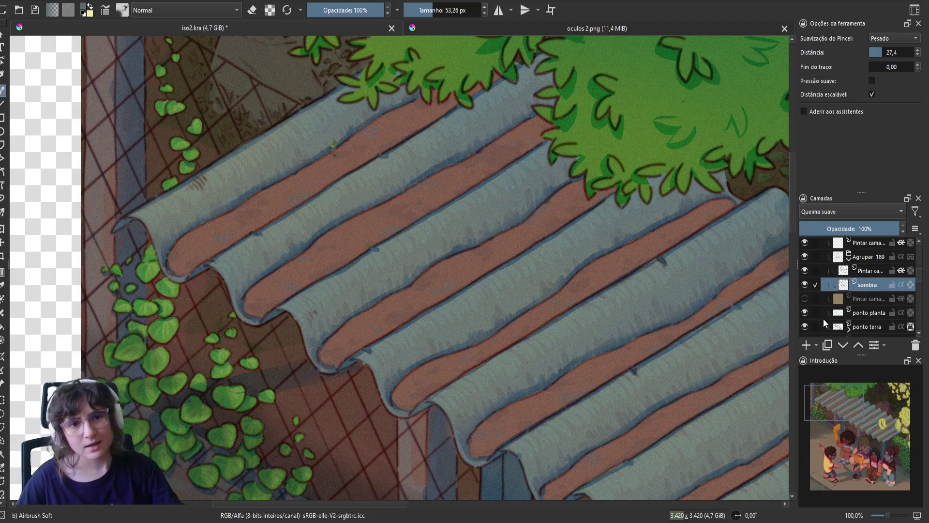
left_click(806, 347)
right_click(429, 307)
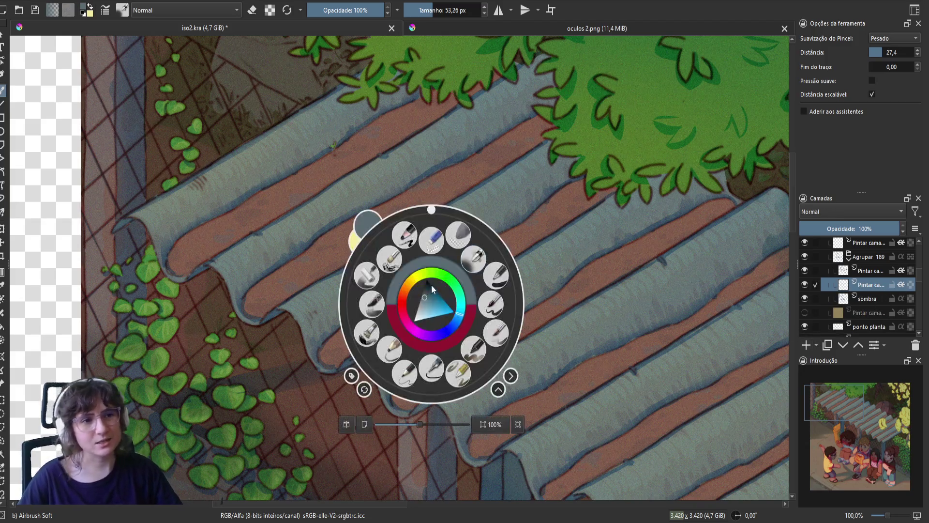
left_click(394, 365)
left_click_drag(448, 350, 411, 364)
key("ctrl+z")
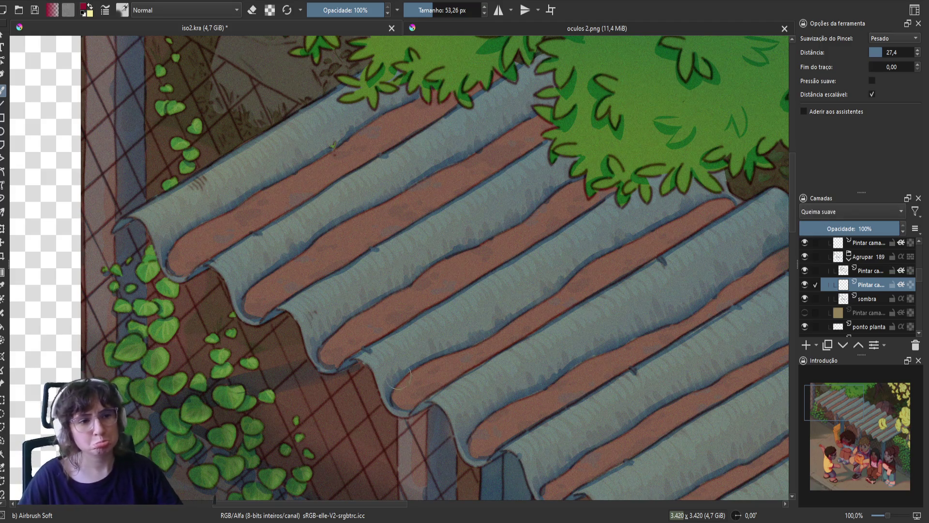
- Scroll the new layer's blend mode from Sobrepor to Desvio fácil
scroll(817, 213, "down", 3)
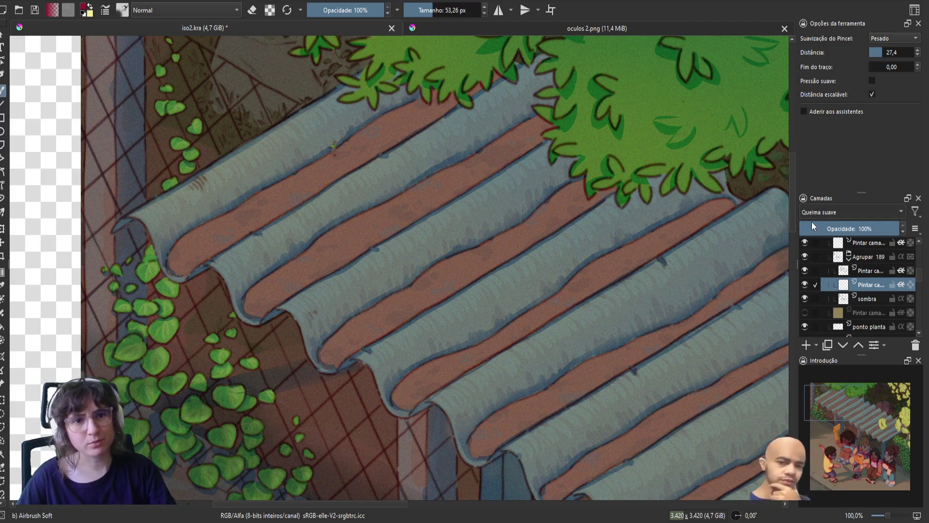
scroll(813, 215, "down", 5)
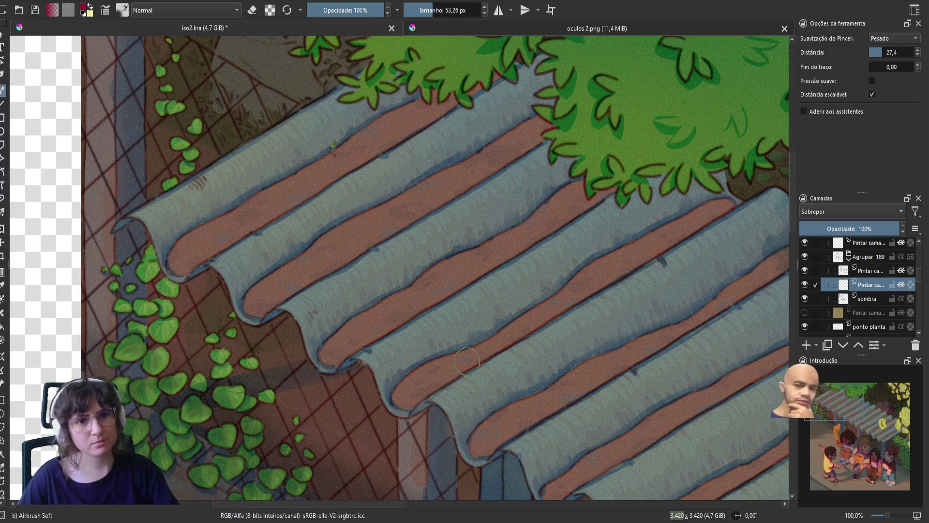
scroll(818, 211, "down", 2)
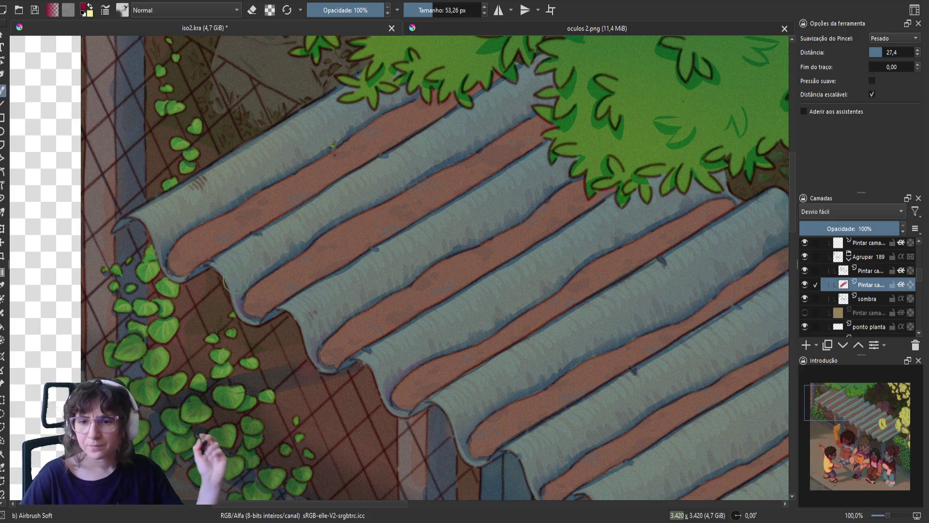
scroll(235, 280, "down", 2)
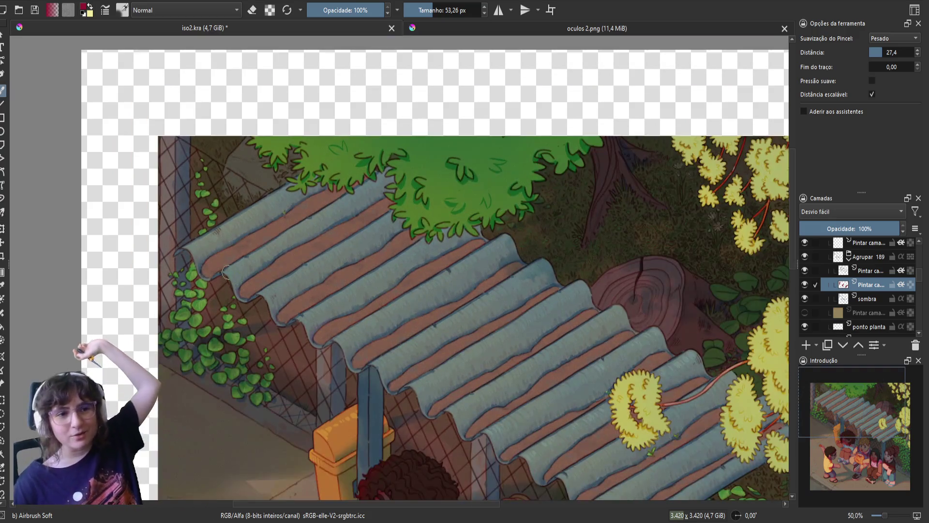
- Pan to the painting's left side and nudge the canvas rotation back and forth
mouse_move(226, 273)
left_mouse_down()
mouse_move(140, 333)
mouse_move(164, 229)
left_mouse_up()
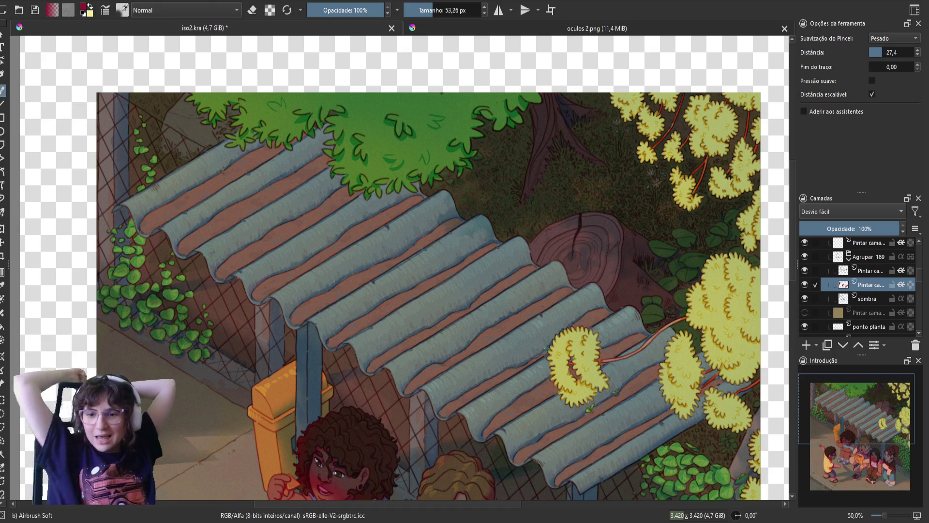
left_click_drag(187, 266, 130, 306)
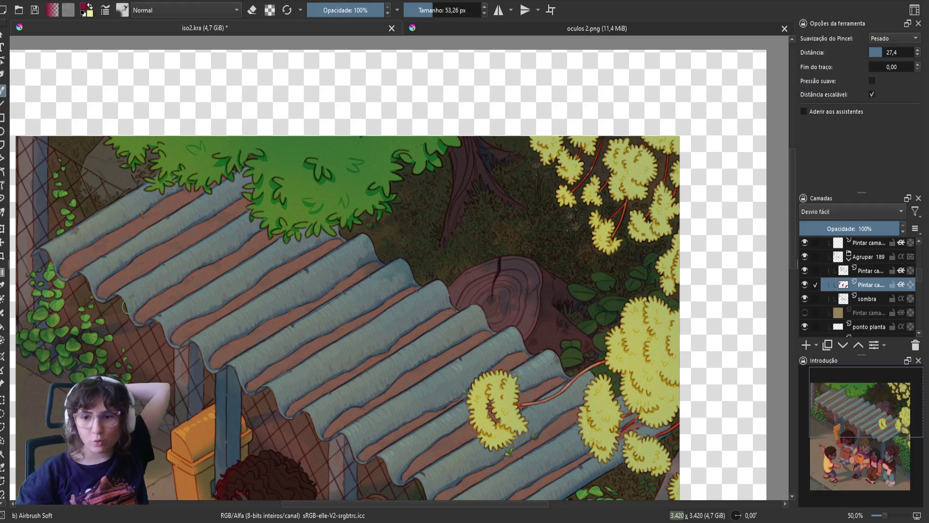
key("ctrl+bracketright")
key("ctrl+bracketright")
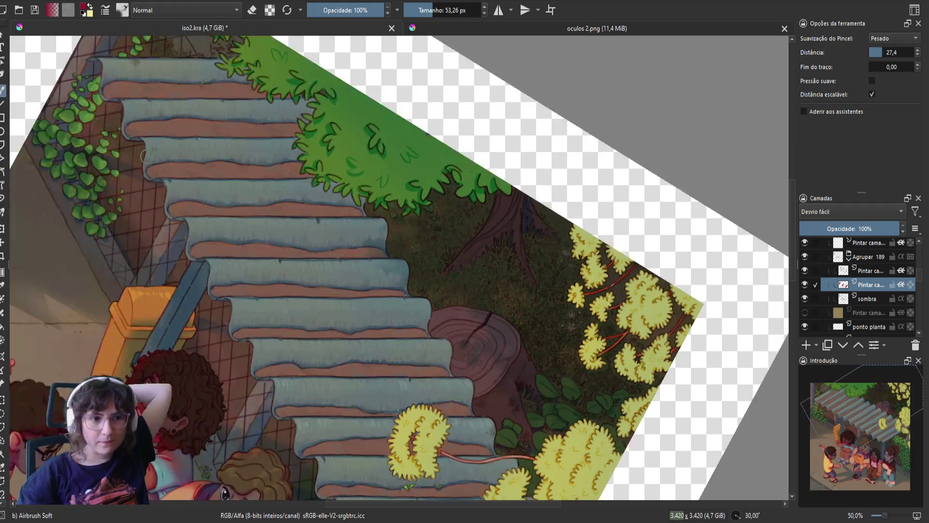
key("ctrl+bracketleft")
key("ctrl+bracketleft")
key("ctrl+bracketleft")
key("ctrl+bracketright")
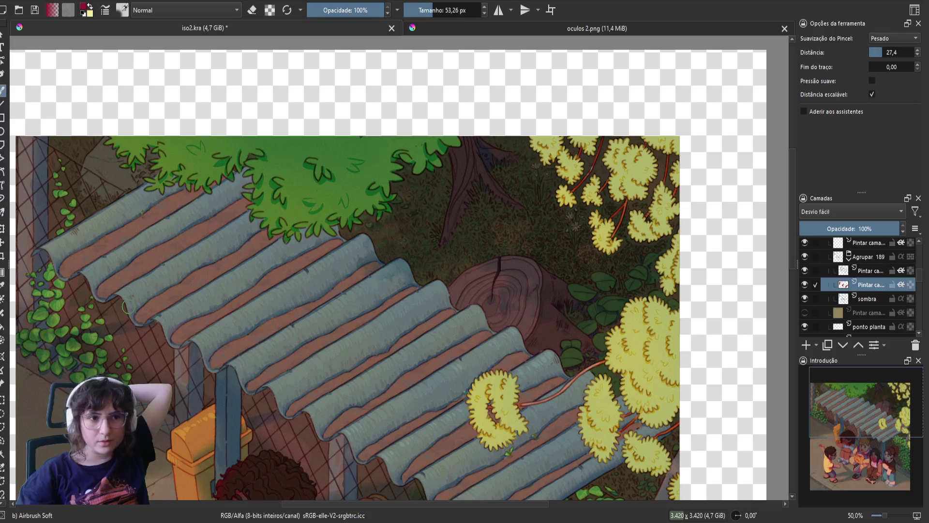
- Rotate the view to 45° and 90°, then reset it to 0° and switch to erasing
mouse_move(128, 306)
left_mouse_down()
mouse_move(130, 210)
mouse_move(180, 89)
left_mouse_up()
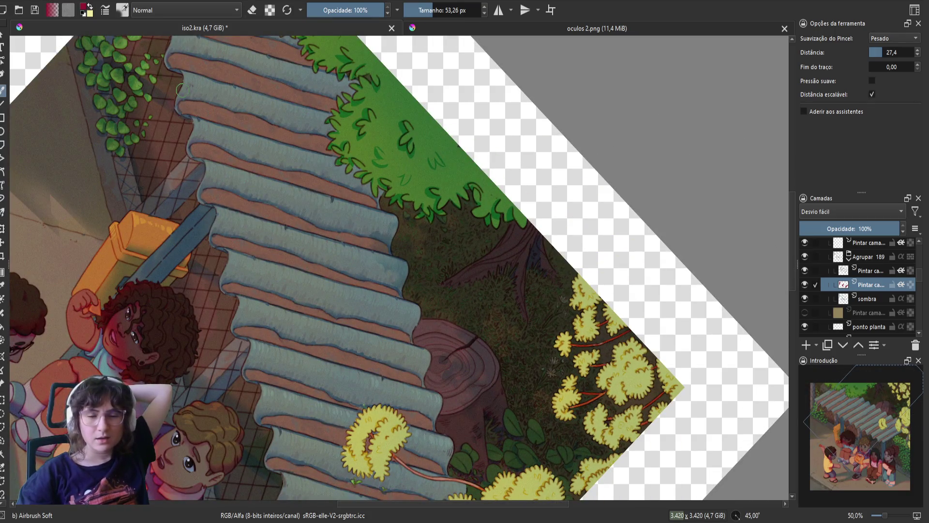
key("ctrl+bracketright")
key("ctrl+bracketright")
key("ctrl+bracketright")
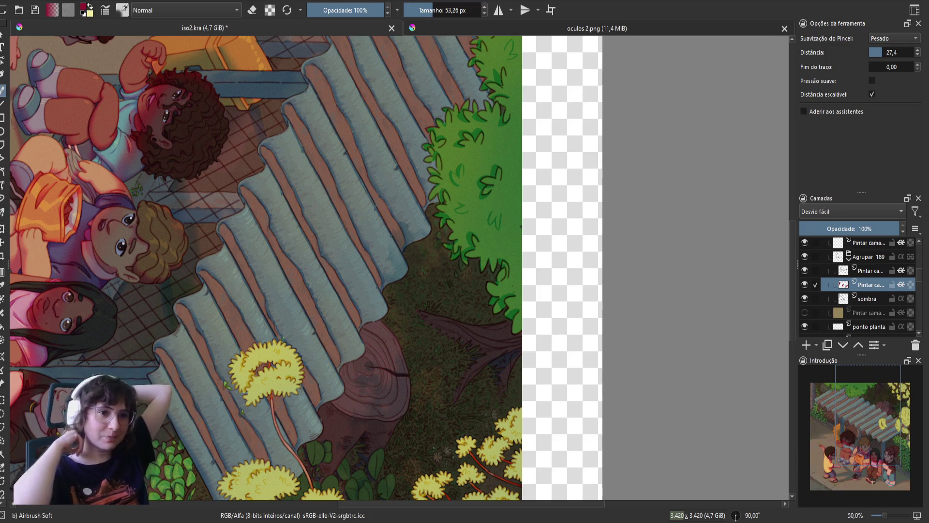
key("ctrl+bracketright")
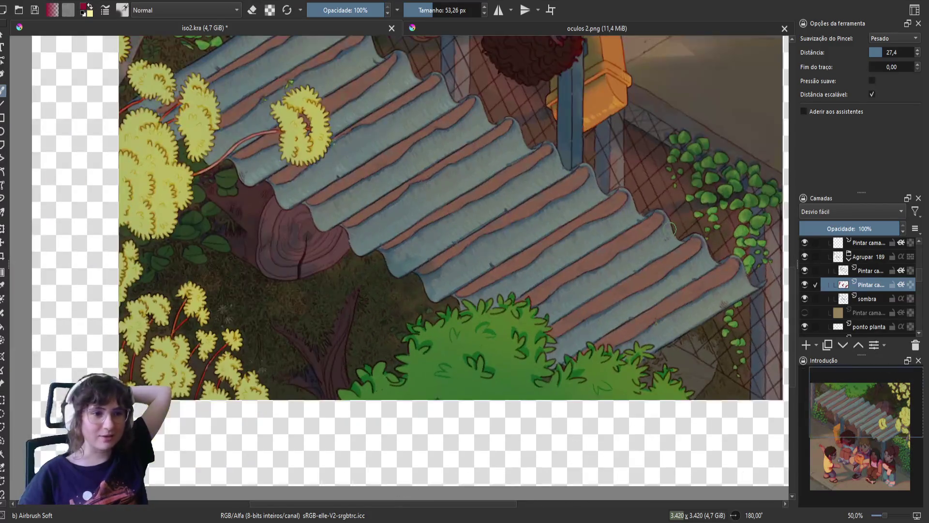
key("ctrl+bracketleft")
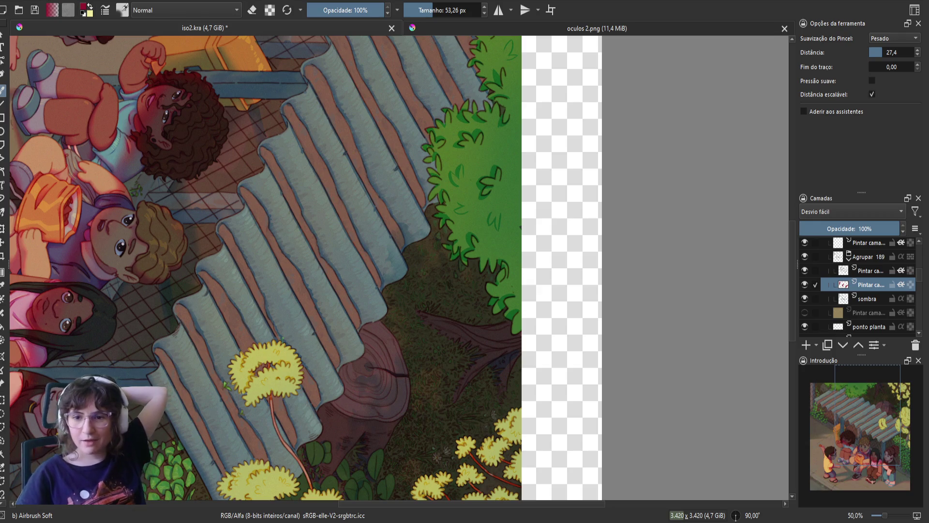
key("5")
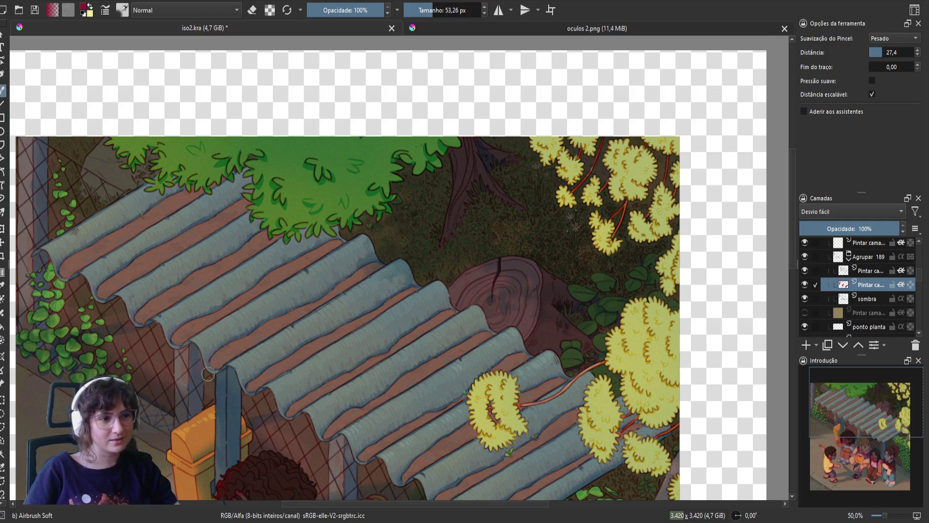
key("e")
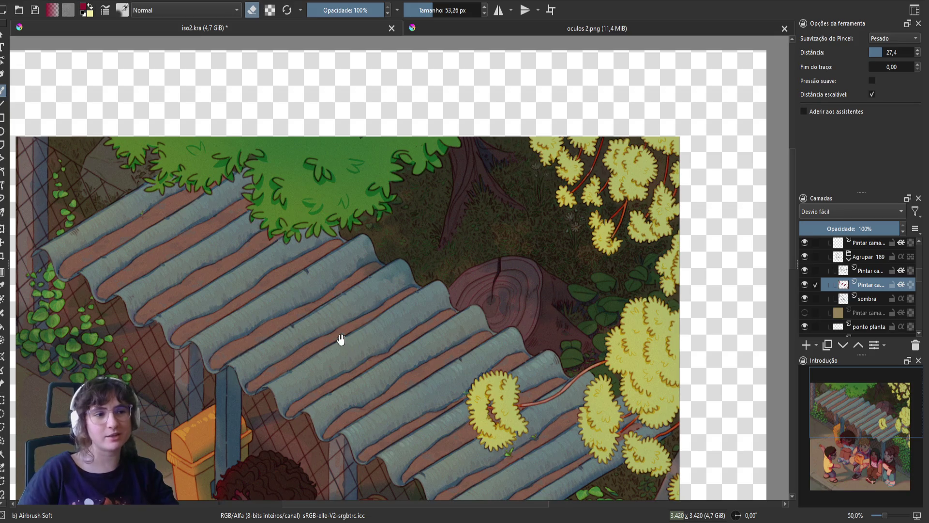
left_click_drag(342, 339, 380, 295)
key("e")
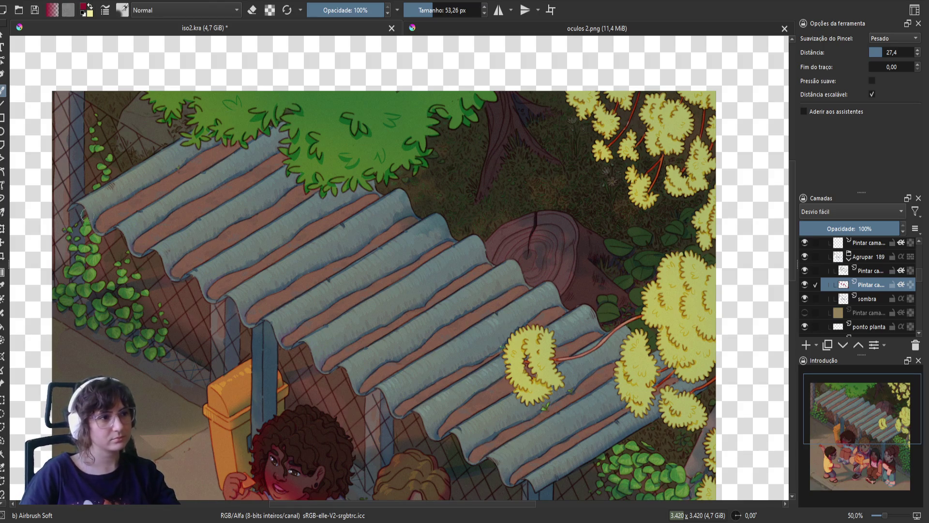
key("e")
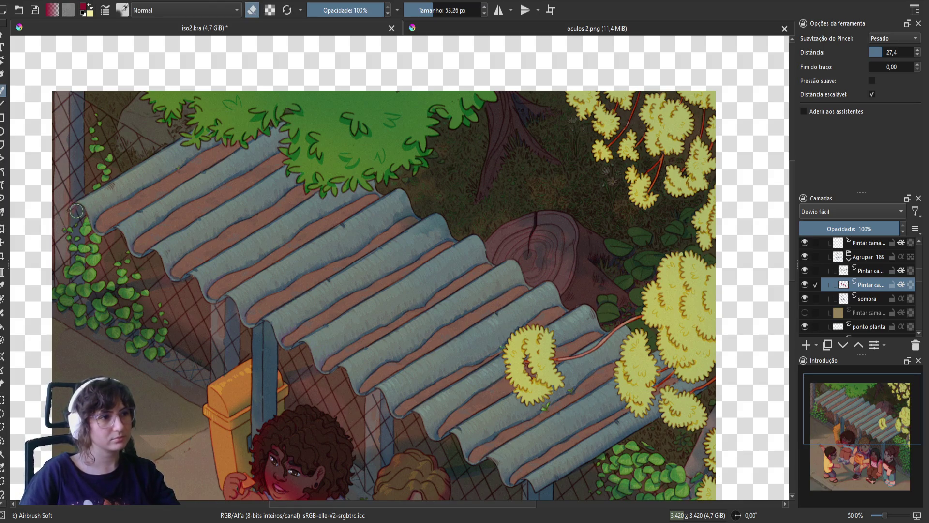
key("e")
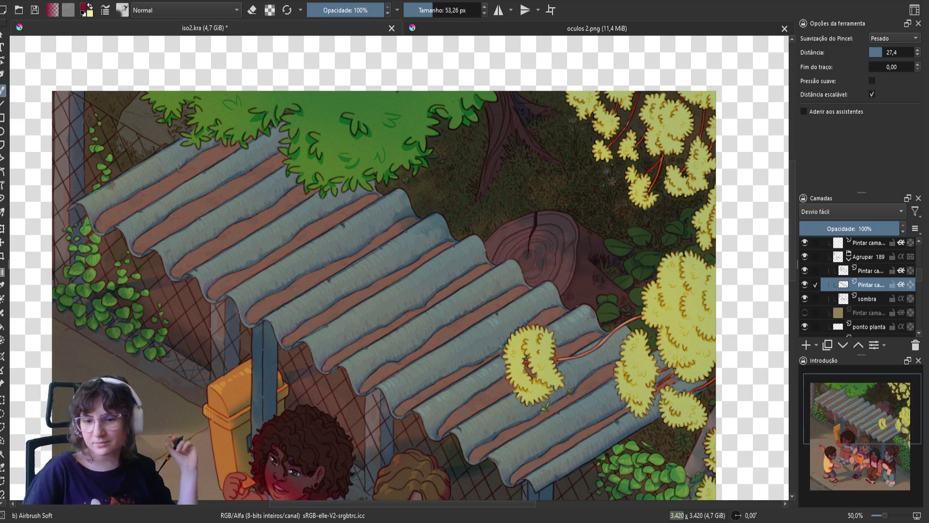
left_click_drag(300, 339, 234, 328)
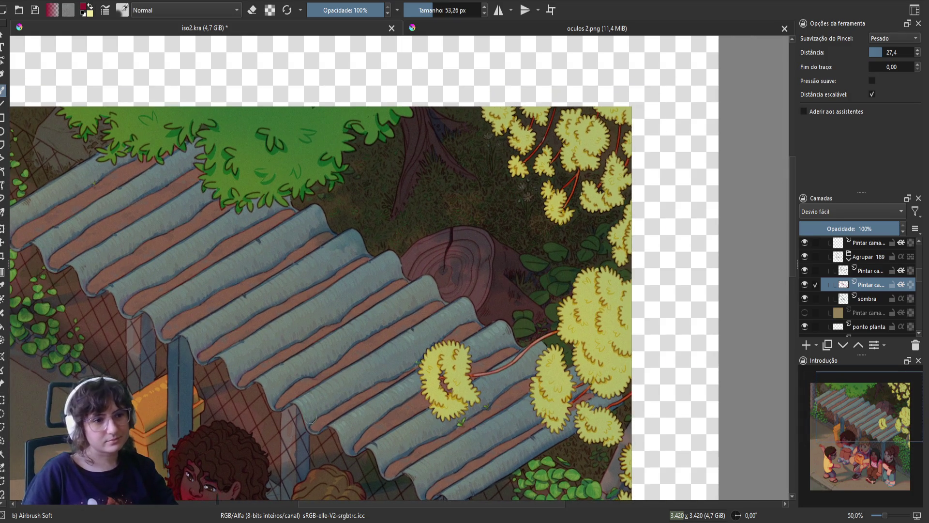
left_click_drag(293, 379, 290, 357)
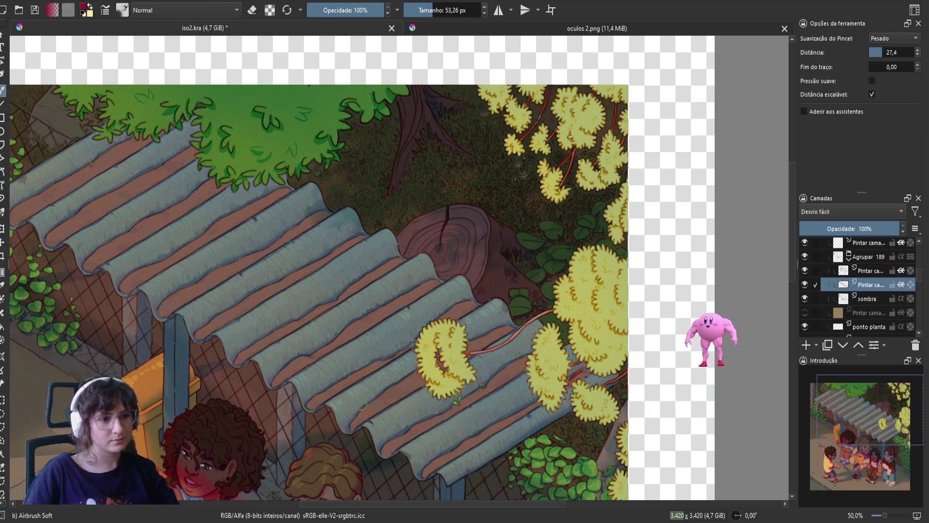
- Pick a bright red shifted toward magenta from the pop-up palette's colour wheel
right_click(338, 361)
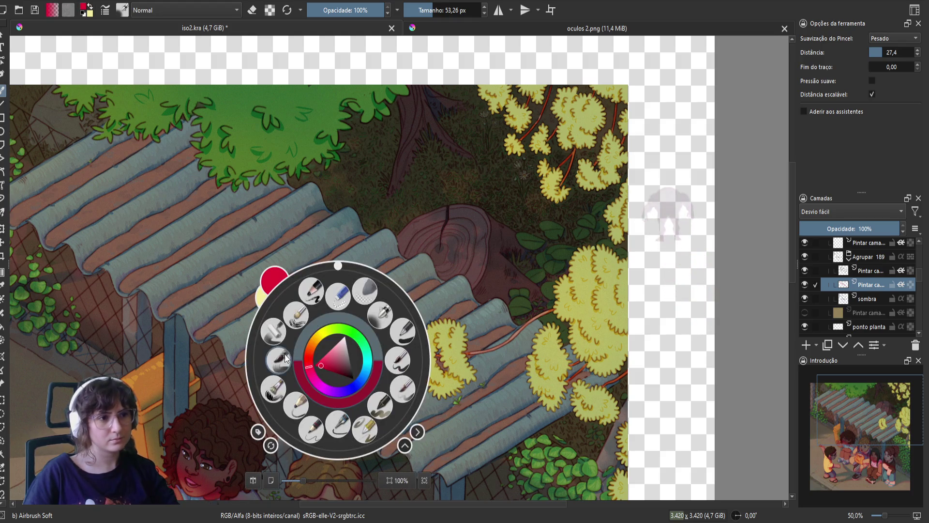
right_click(329, 417)
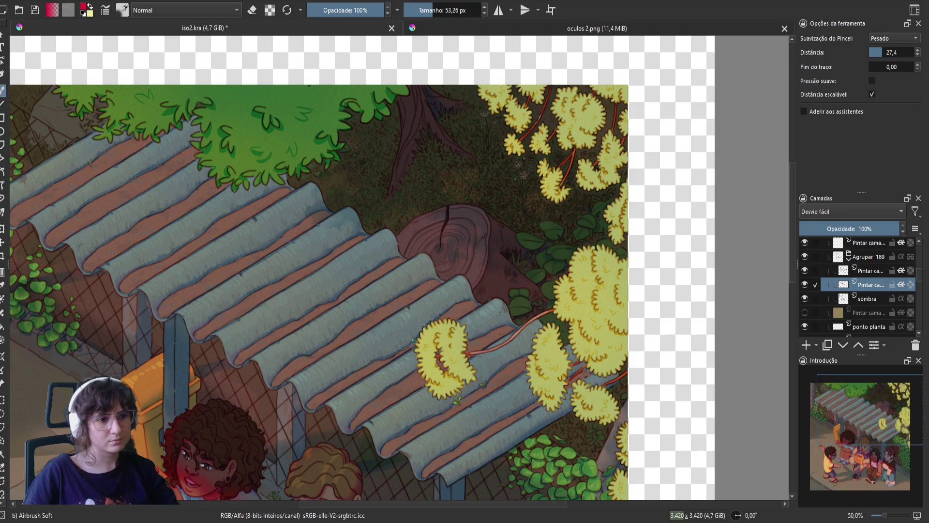
key("e")
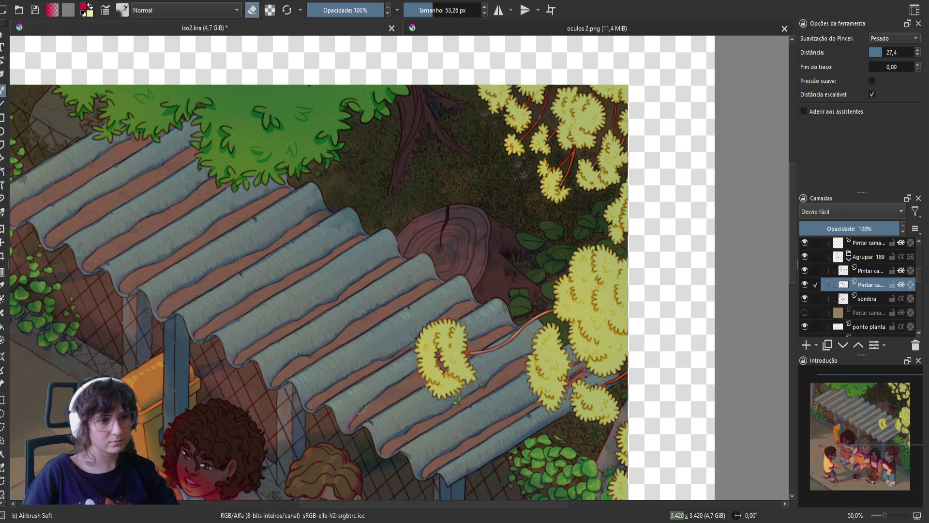
right_click(331, 361)
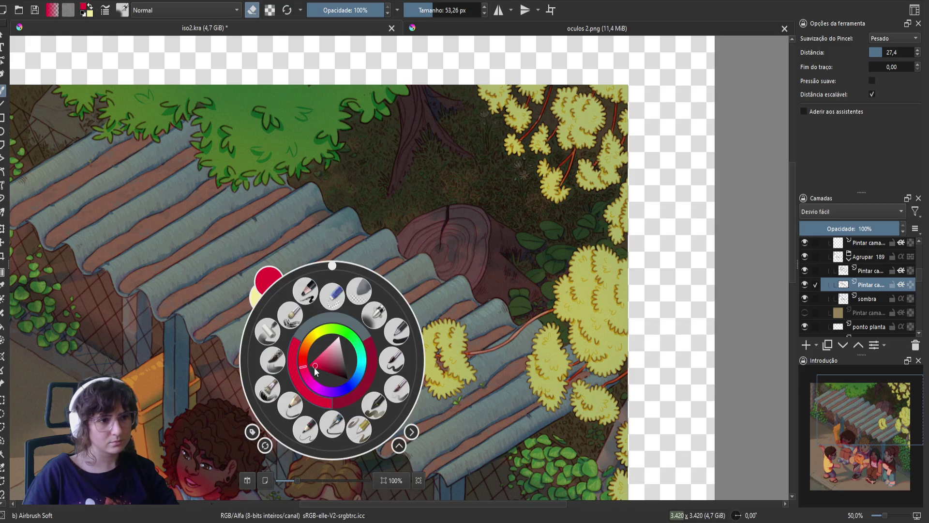
left_click(300, 362)
key("e")
left_click(309, 360)
left_click_drag(307, 361, 300, 381)
right_click(300, 376)
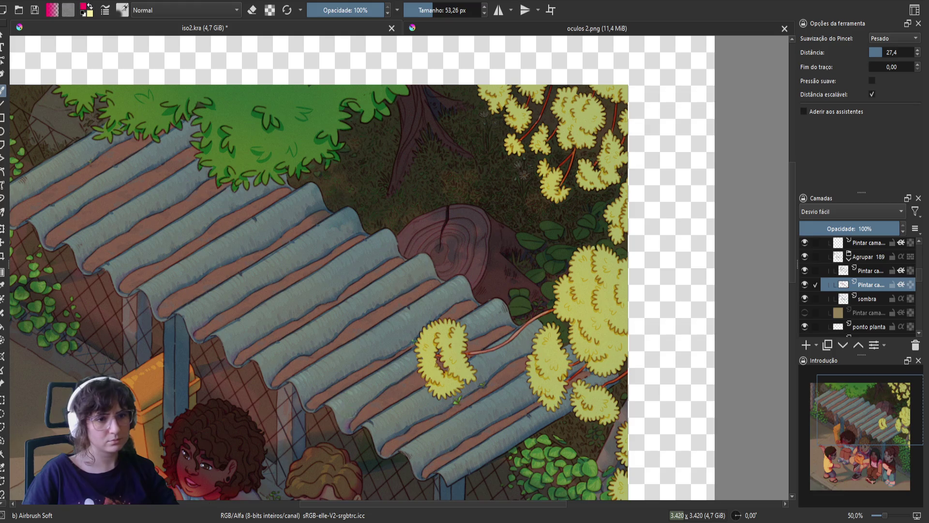
- Frame the whole roof and resize the brush from about 431 px down to about 103 px
left_click_drag(327, 423, 289, 432)
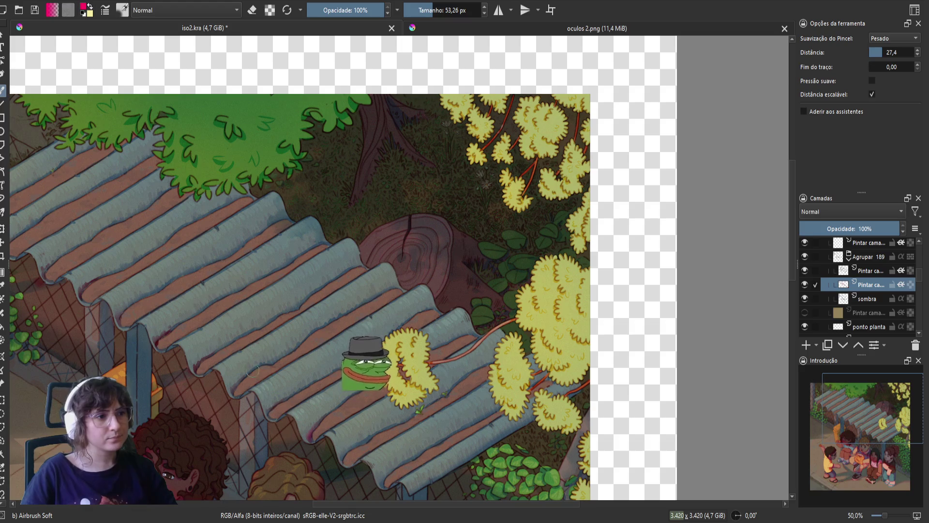
left_click_drag(283, 409, 327, 389)
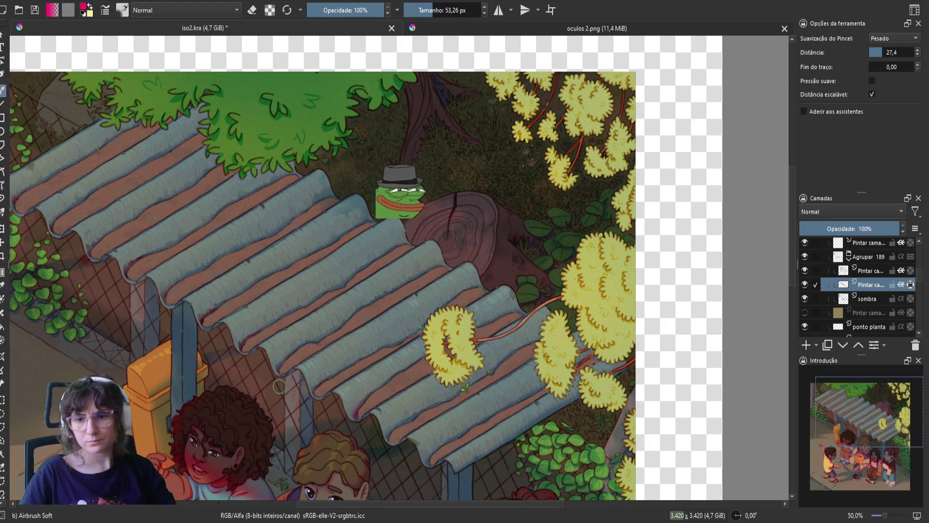
key("bracketright")
key("bracketright")
key("bracketright")
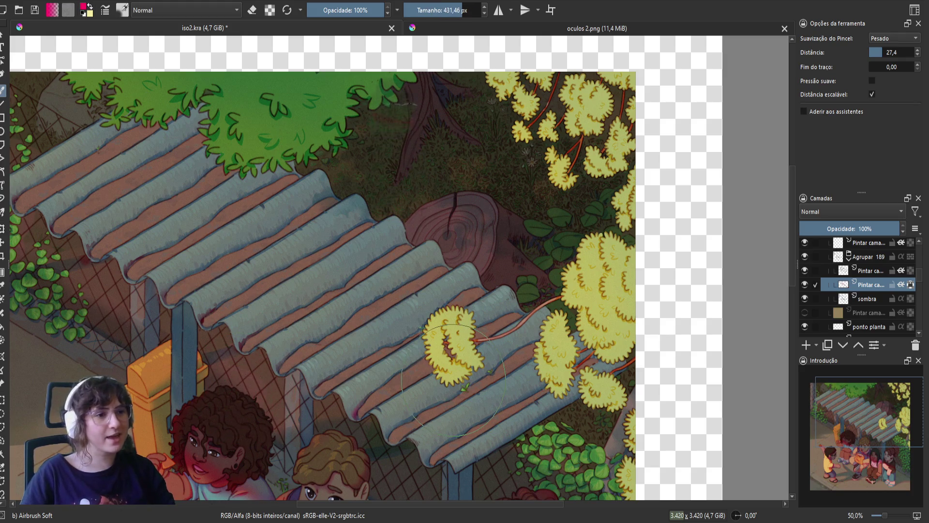
left_click_drag(13, 198, 91, 220)
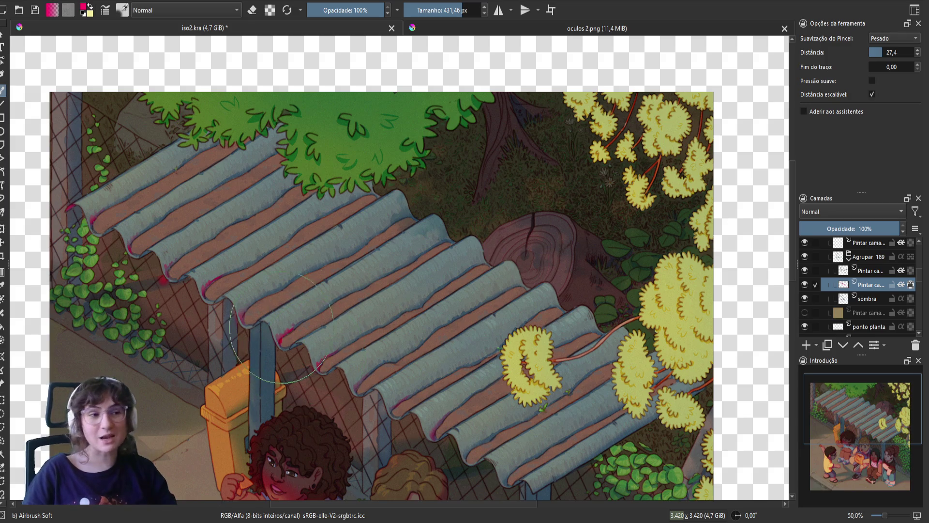
key("bracketleft")
key("bracketleft")
key("bracketleft")
key("bracketleft")
key("bracketleft")
key("e")
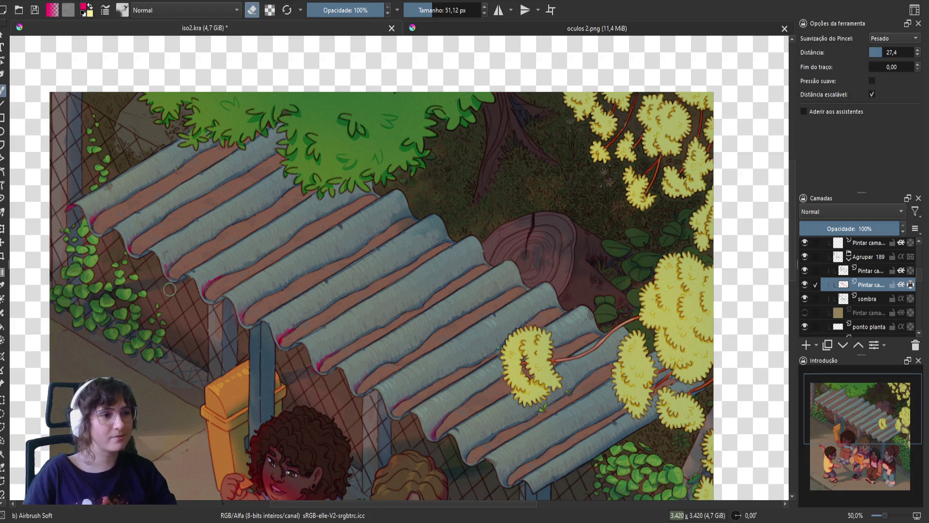
key("e")
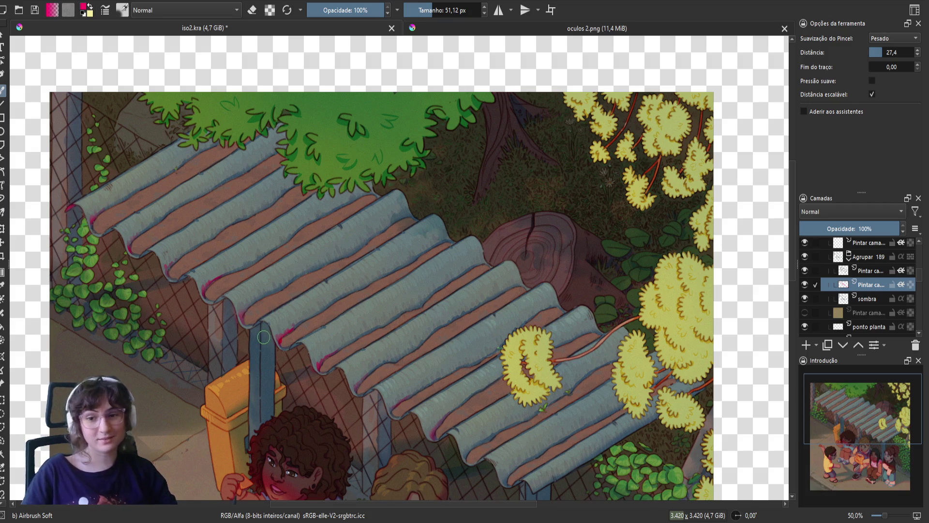
right_click(263, 336)
right_click(299, 349)
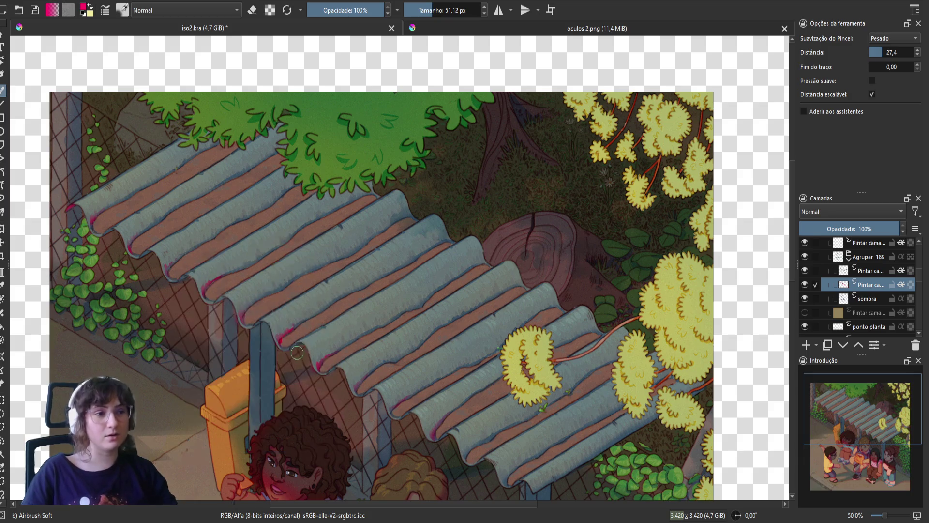
scroll(862, 286, "up", 2)
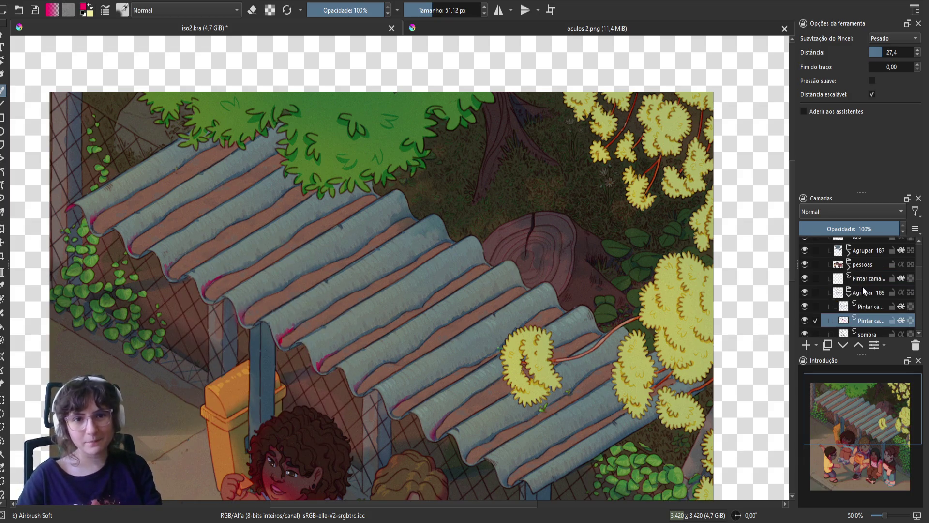
- Expand the pessoas group, select its paint layer and briefly hide and show the group
left_click(849, 265)
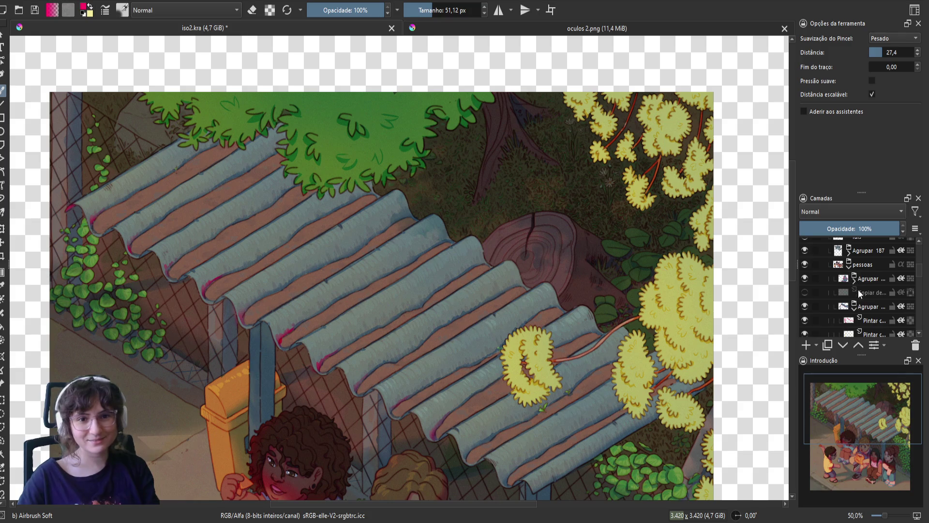
left_click(864, 321)
left_click(805, 306)
left_click(804, 306)
scroll(315, 347, "down", 5)
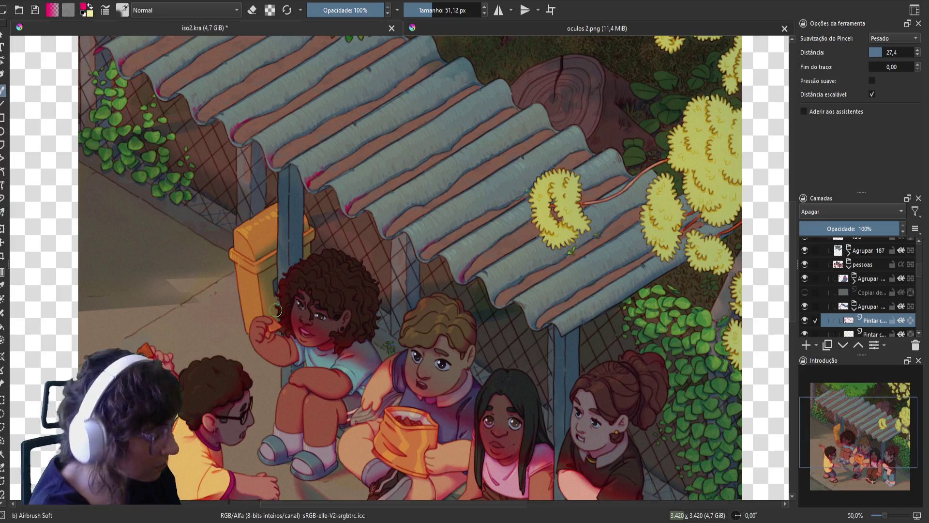
key("ctrl")
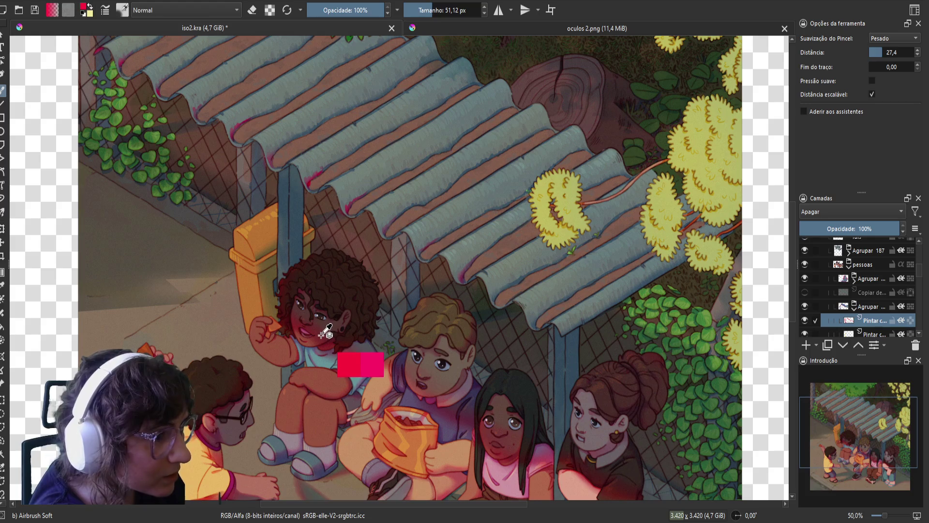
key("e")
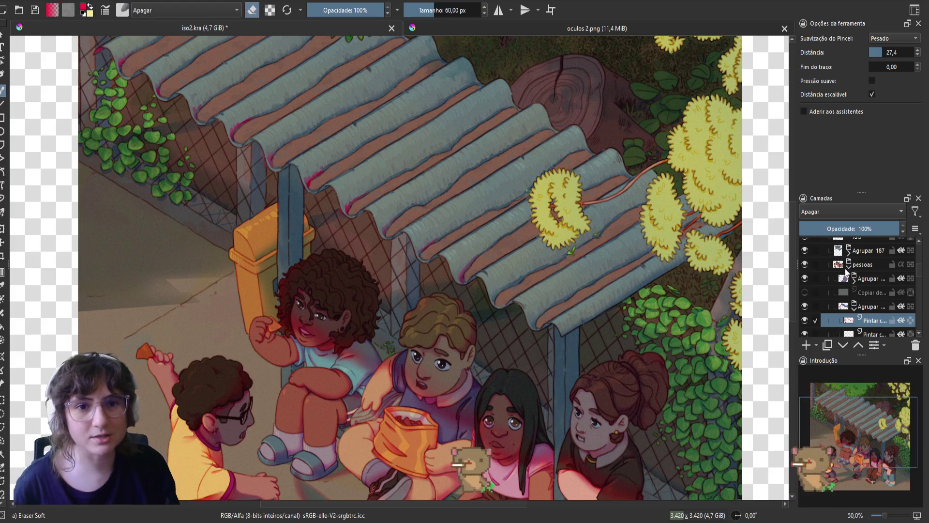
- Toggle Agrupar 187 and Agrupar 189 off and on, then select Agrupar 189's paint layer
scroll(828, 282, "up", 5)
scroll(823, 281, "down", 3)
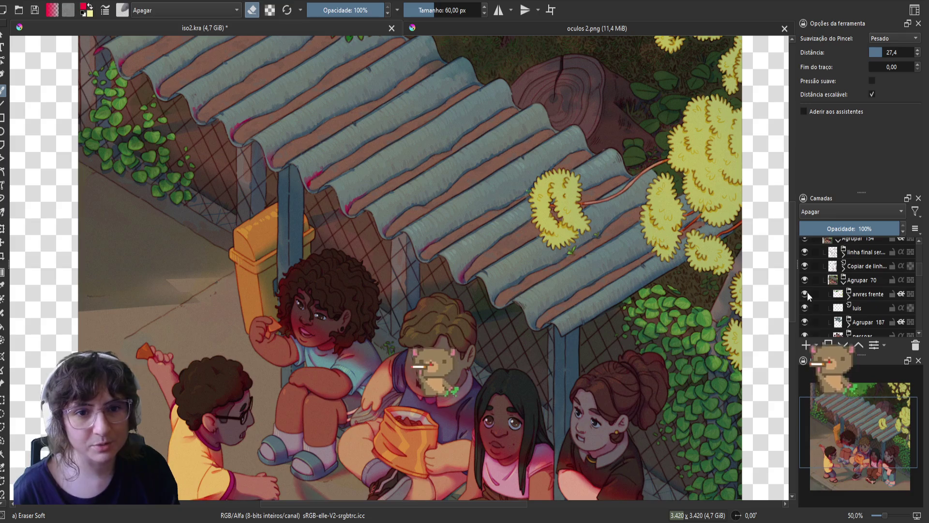
scroll(807, 279, "down", 2)
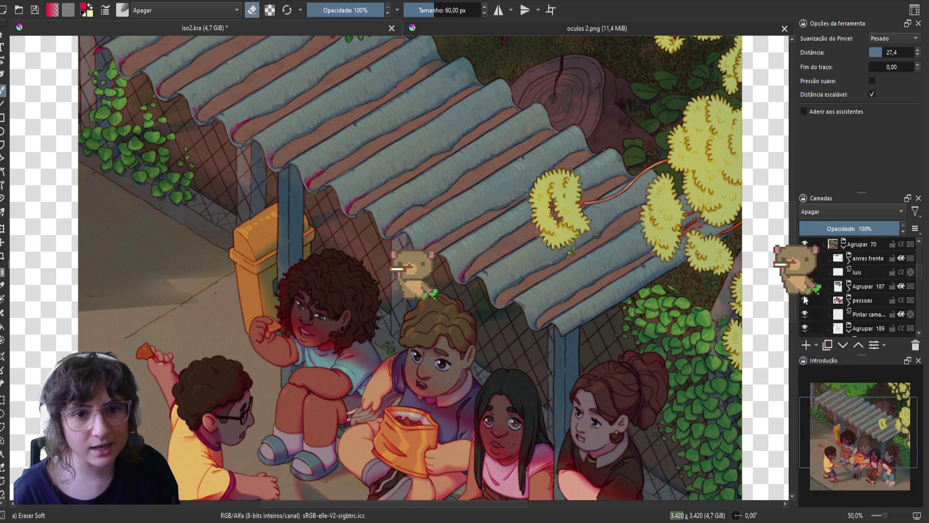
left_click(803, 287)
left_click(804, 287)
scroll(805, 289, "down", 2)
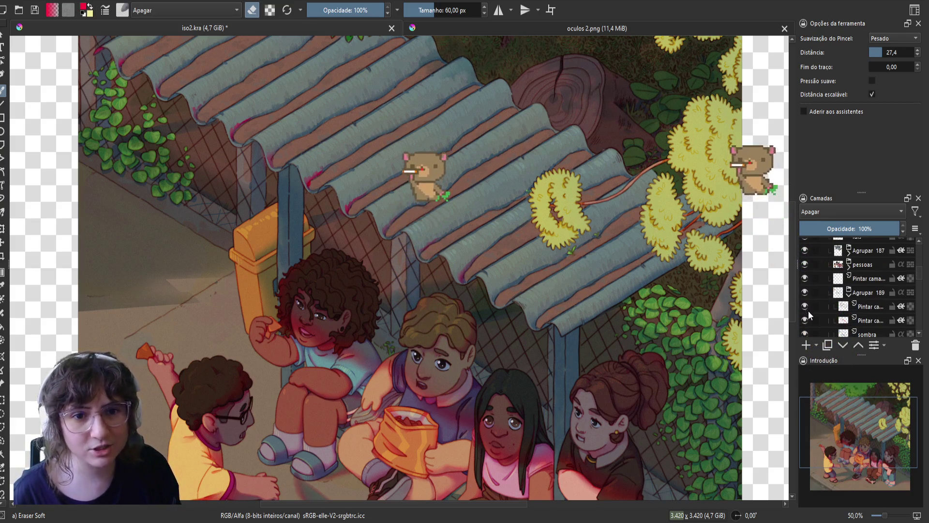
left_click(805, 292)
left_click(806, 292)
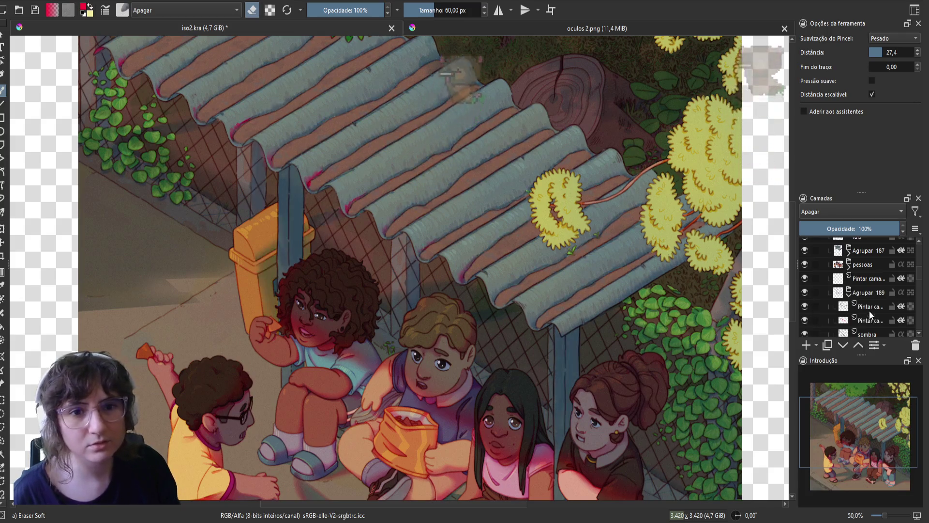
left_click(821, 320)
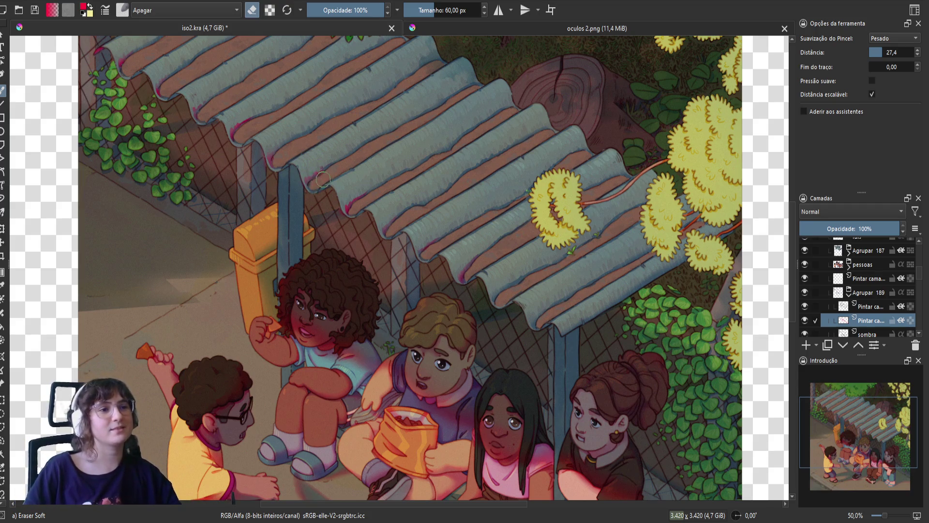
- Toggle eraser mode, compare the paint layer hidden and shown, and mirror the view
key("e")
key("e")
key("e")
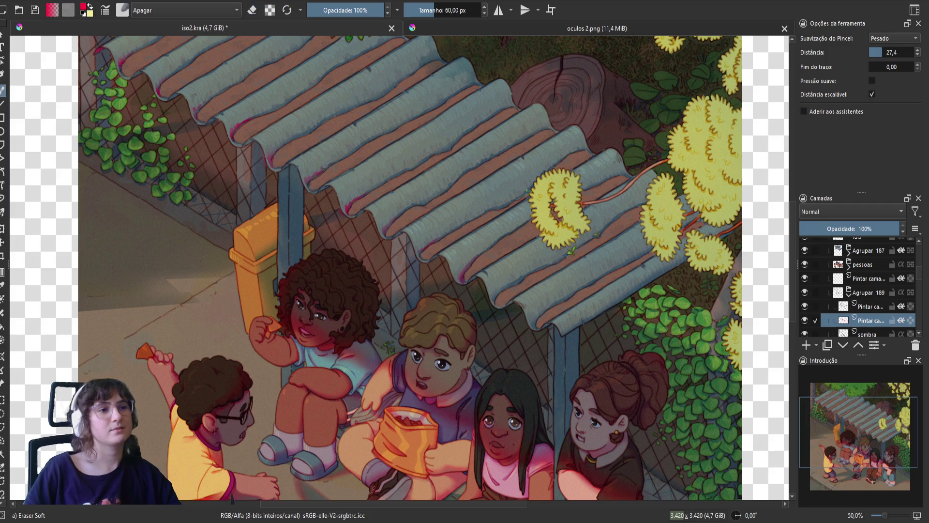
key("e")
key("e")
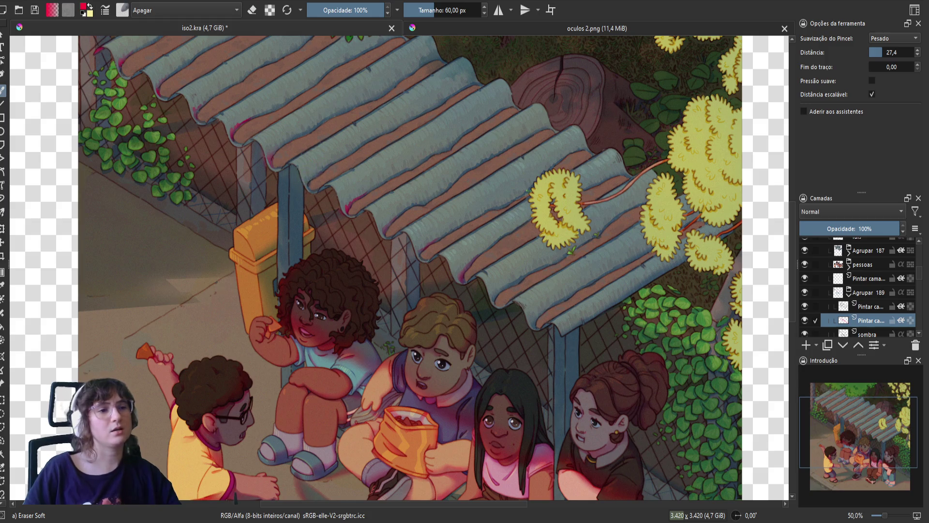
right_click(307, 156)
left_click(370, 229)
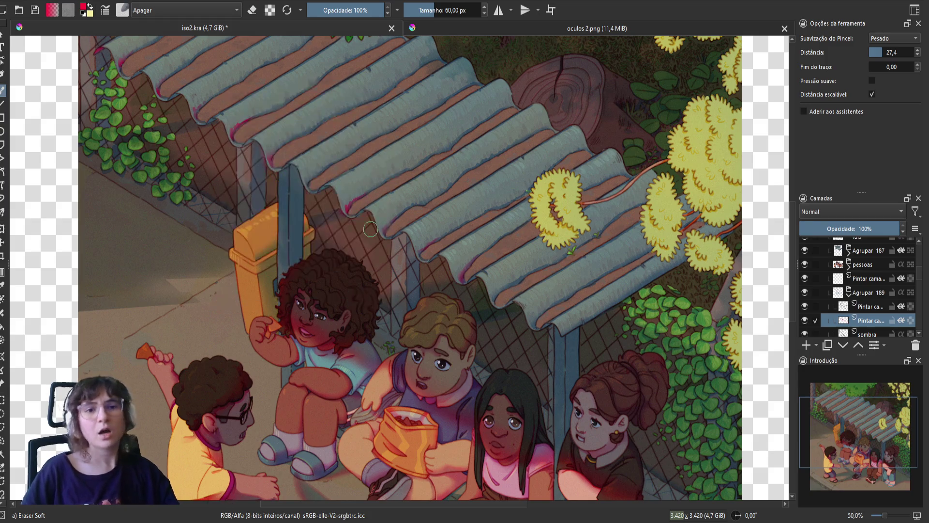
left_click(804, 320)
left_click(805, 320)
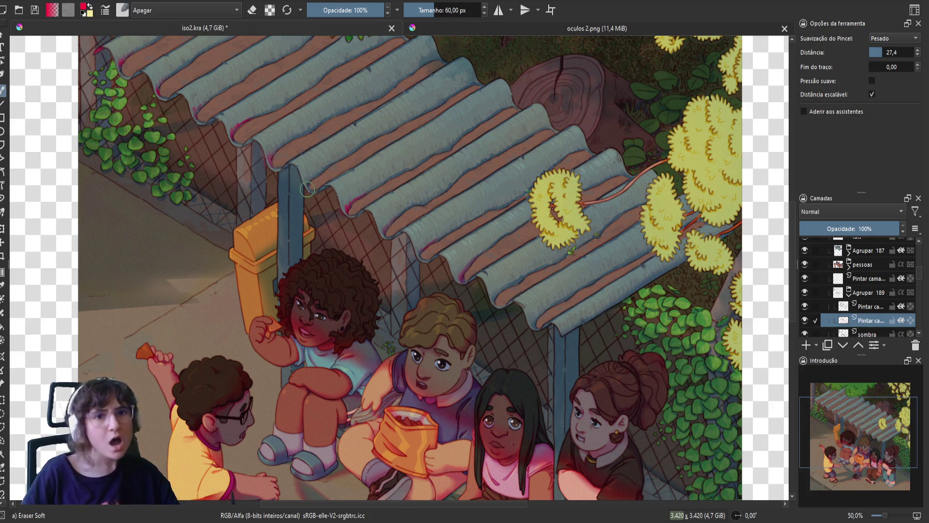
key("m")
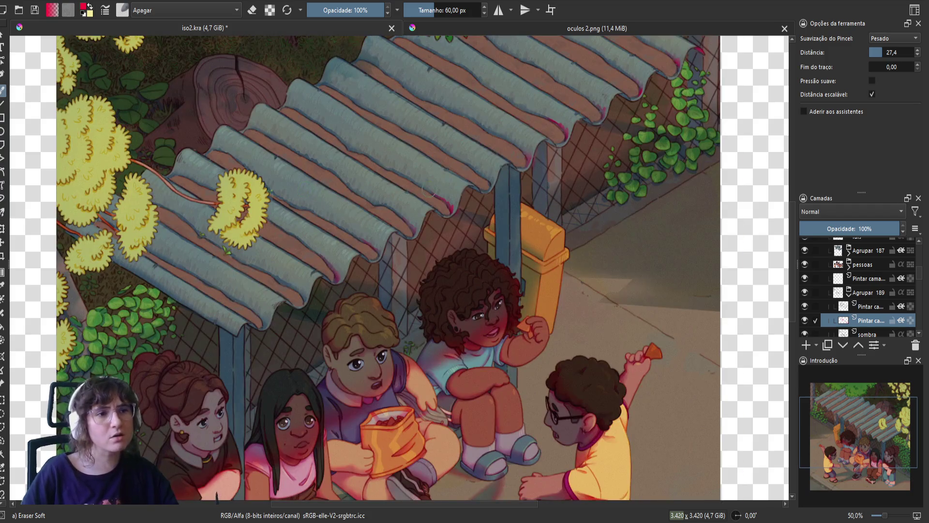
- Hide the upper Pintar layer in Agrupar 189 and set the brush blend mode to Multiplicar
right_click(414, 213)
left_click(532, 223)
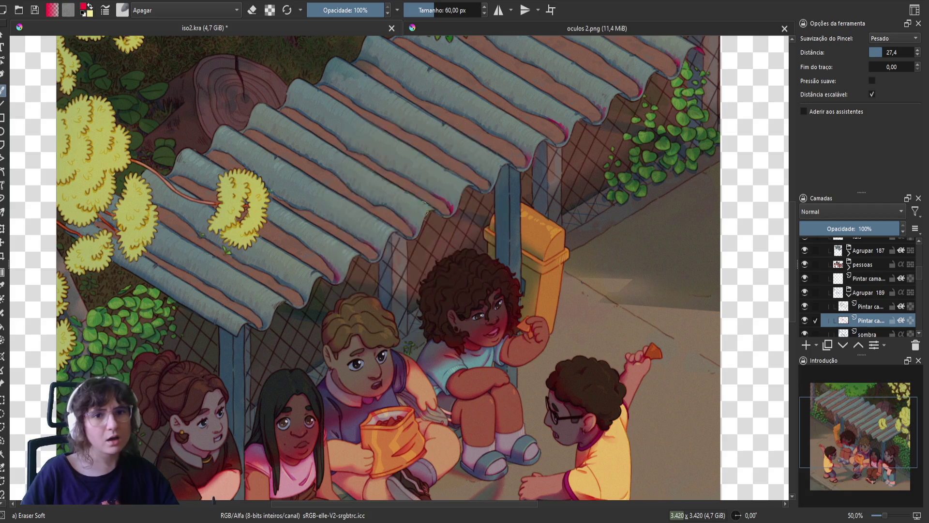
left_click(804, 306)
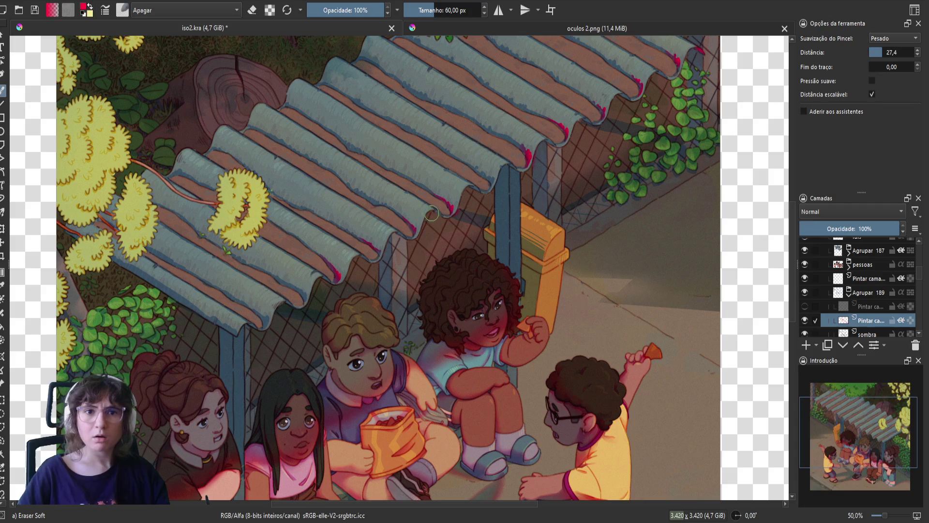
key("e")
key("e")
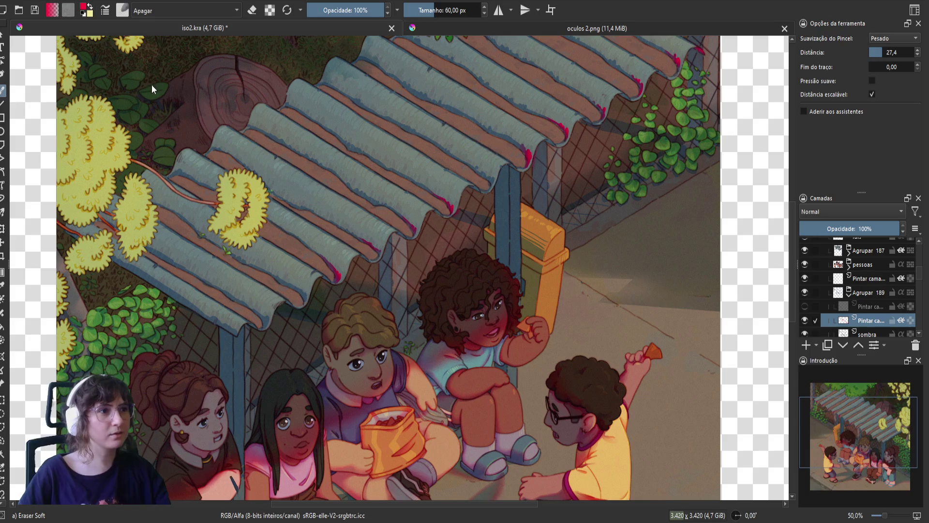
key("alt+shift+m")
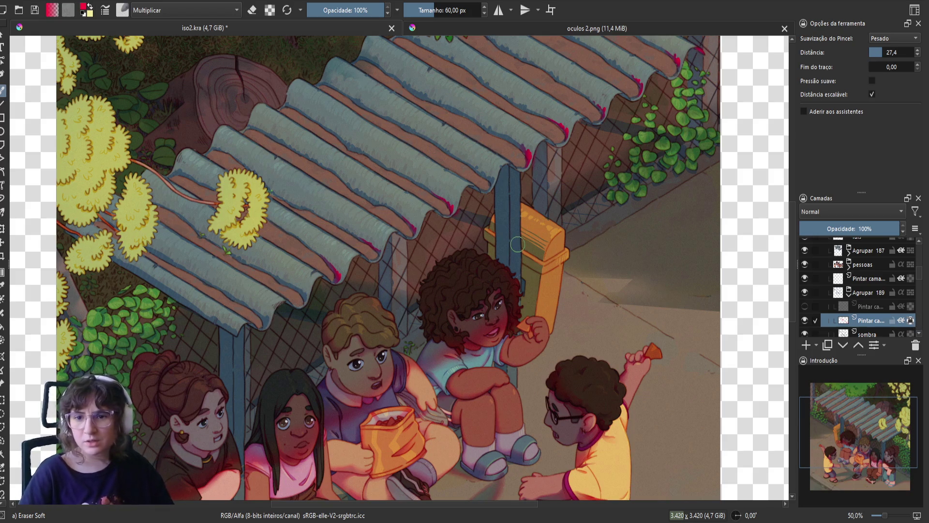
scroll(574, 215, "down", 1)
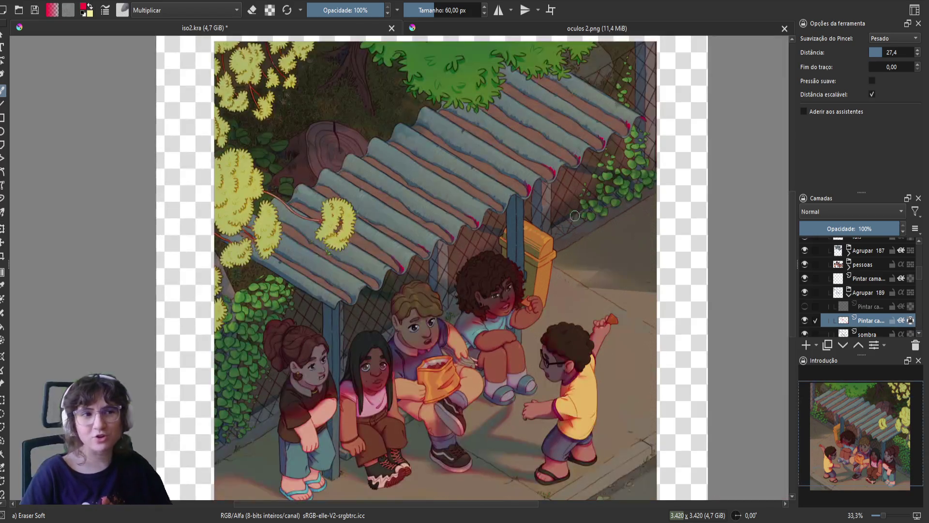
- Make the upper Agrupar 189 paint layer visible again, then reframe and mirror the roof view
left_click(804, 306)
scroll(577, 203, "down", 2)
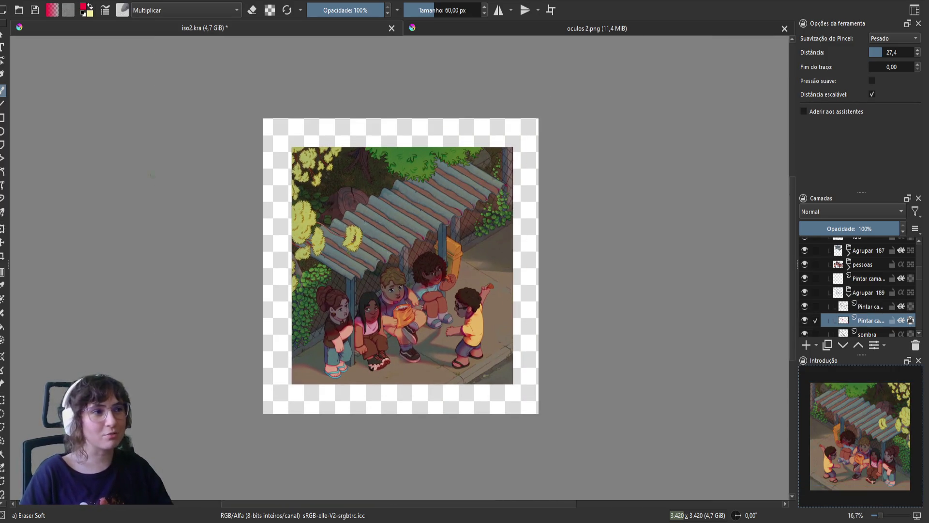
left_click(2, 118)
mouse_move(472, 160)
left_mouse_down()
mouse_move(279, 321)
mouse_move(256, 375)
left_mouse_up()
scroll(256, 375, "up", 3)
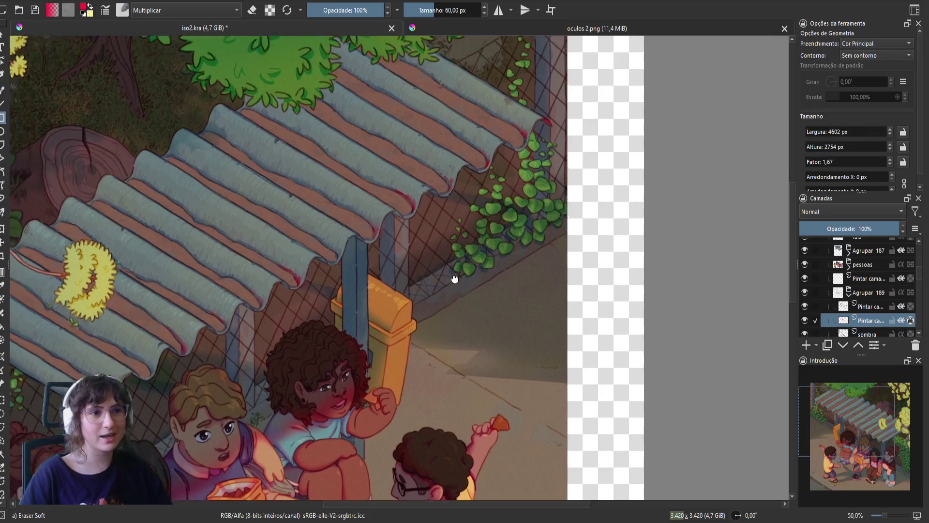
left_click_drag(455, 278, 444, 273)
key("m")
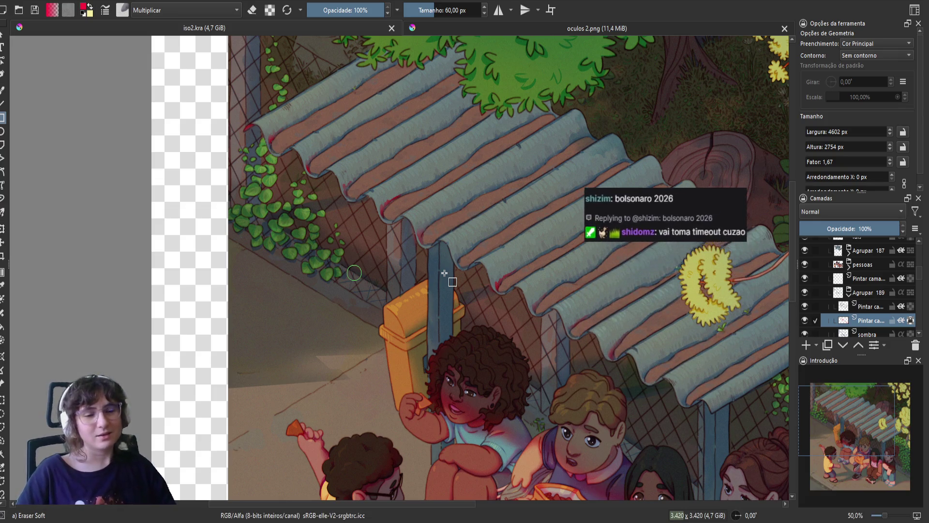
- Return to the brush, lock the paint layer's transparency, toggle erasing, mirror the view and save
key("b")
mouse_move(361, 308)
left_mouse_down()
mouse_move(268, 327)
mouse_move(236, 380)
left_mouse_up()
key("e")
left_click(908, 320)
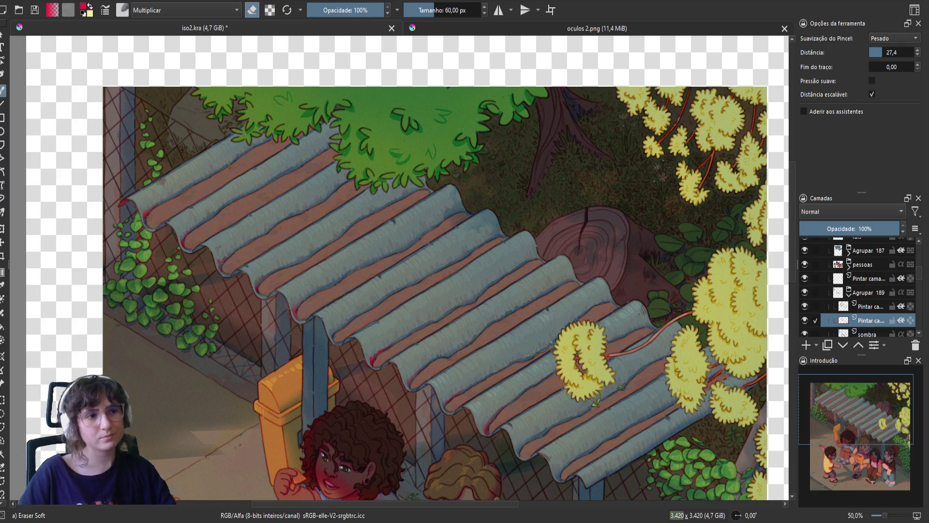
key("e")
key("e")
key("e")
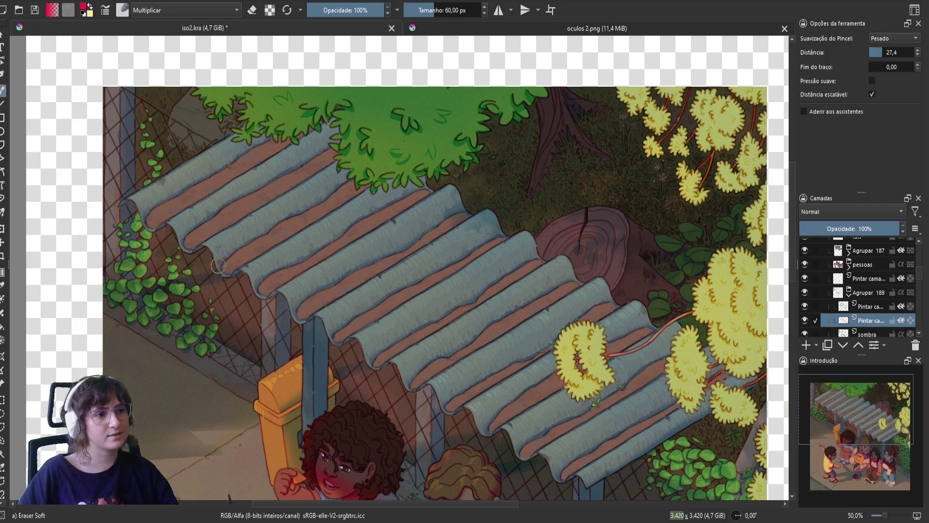
key("e")
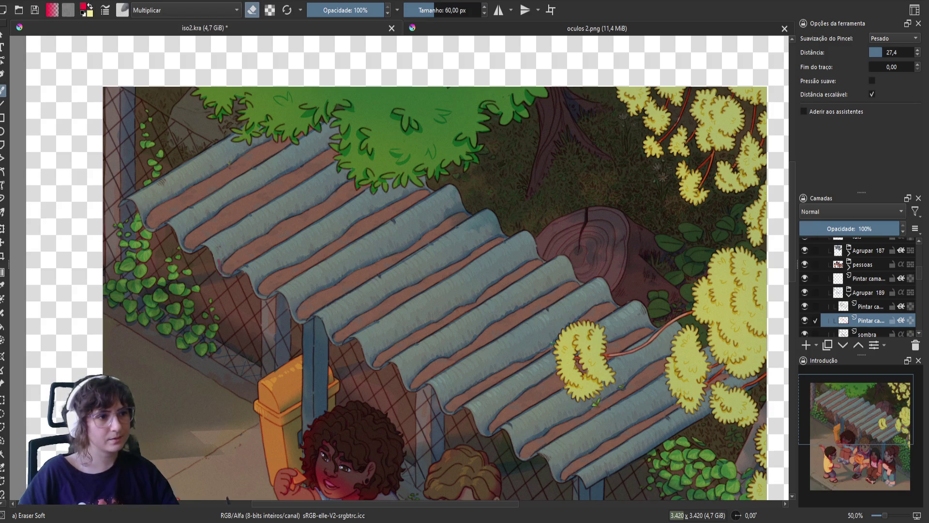
key("m")
key("ctrl+s")
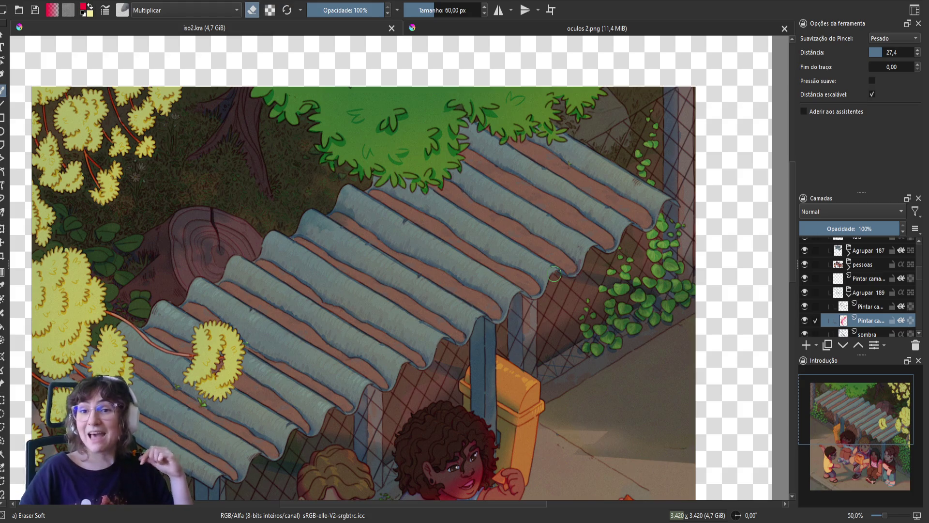
- Pan to the roof's right end by the vines and erase a stray bit along its edge
left_click_drag(243, 273, 31, 294)
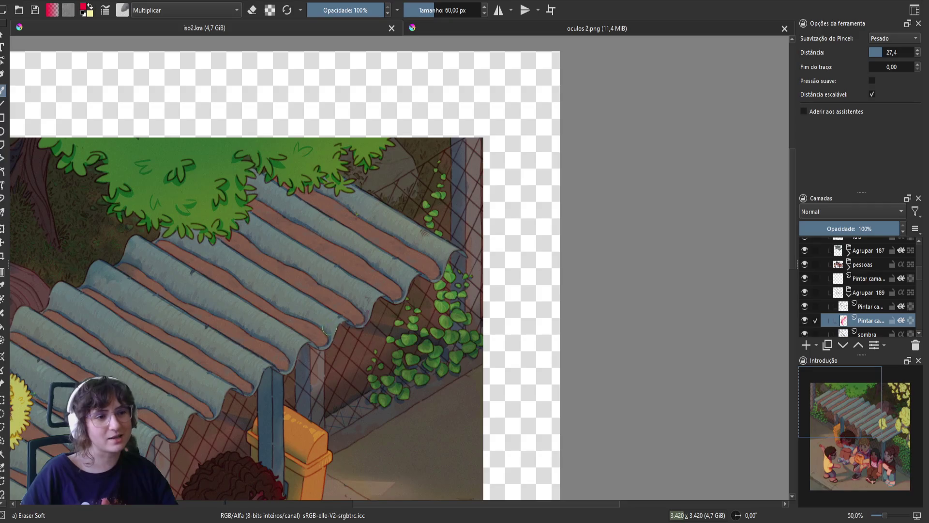
left_click_drag(328, 329, 331, 342)
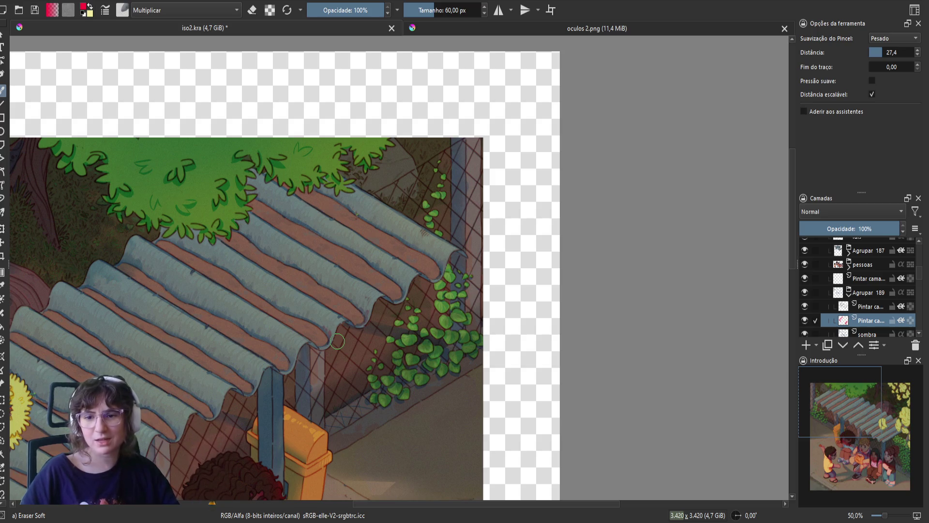
scroll(359, 336, "up", 3)
scroll(359, 336, "right", 2)
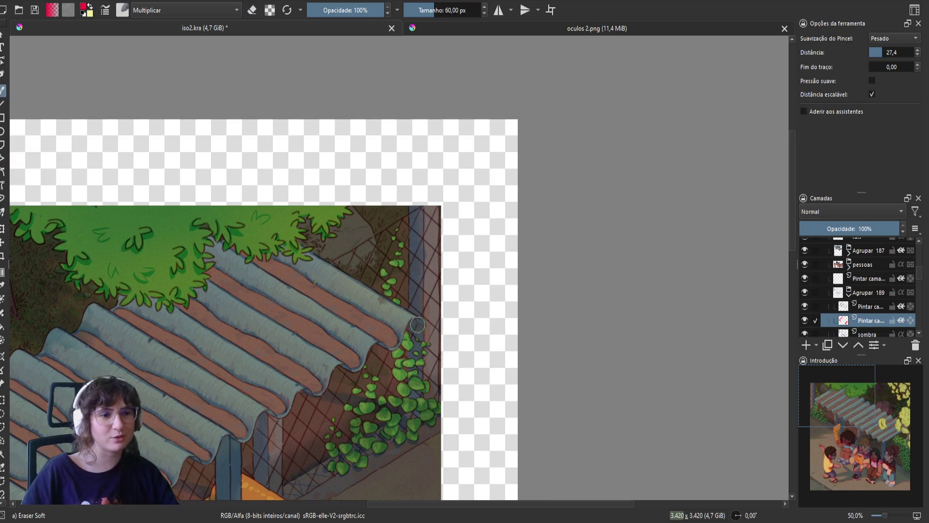
- Darken the roof's wavy edge beside the vines, toggling the eraser on and off
left_click_drag(405, 310, 413, 320)
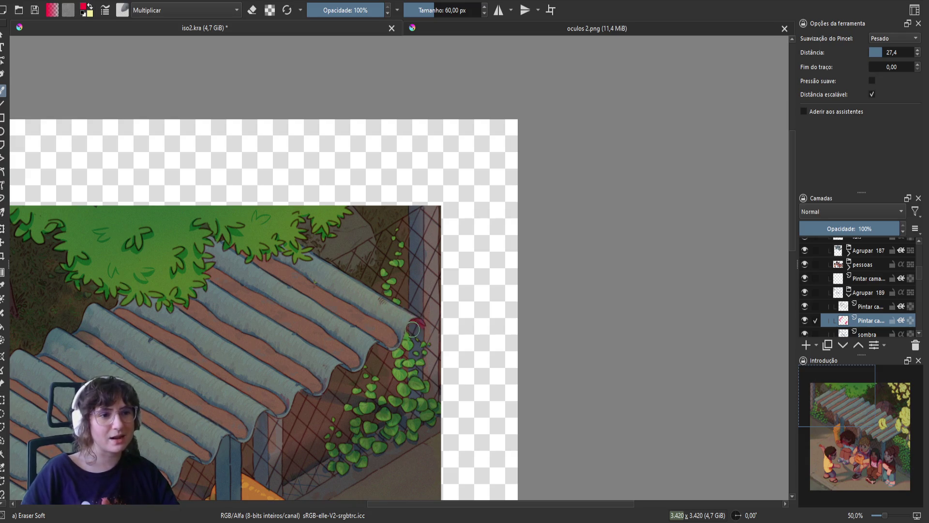
key("e")
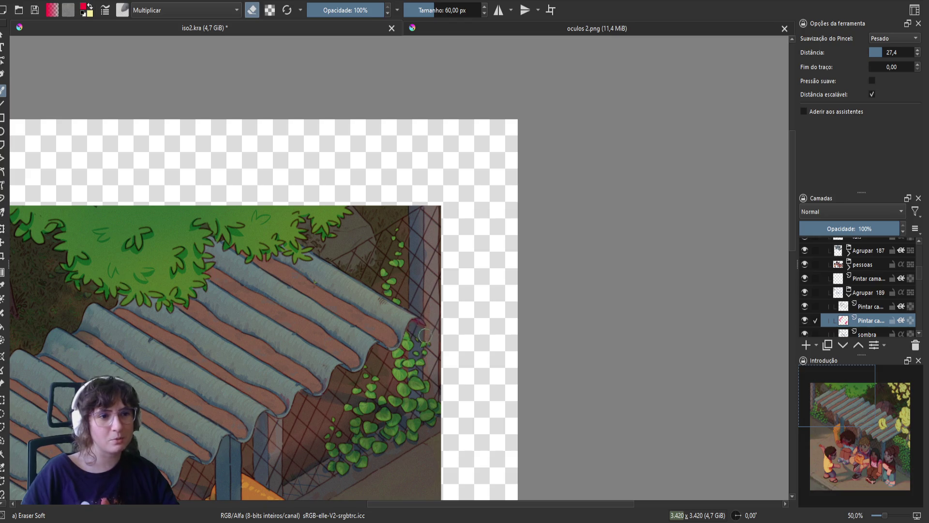
key("e")
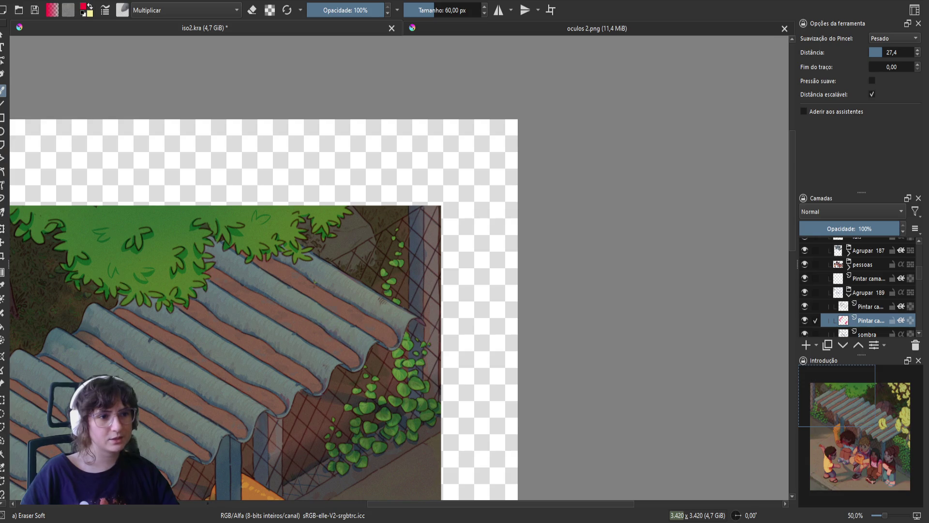
- Mirror the canvas to check the drawing, save iso2.kra, and erase stray marks along the roof edge
key("m")
key("ctrl+s")
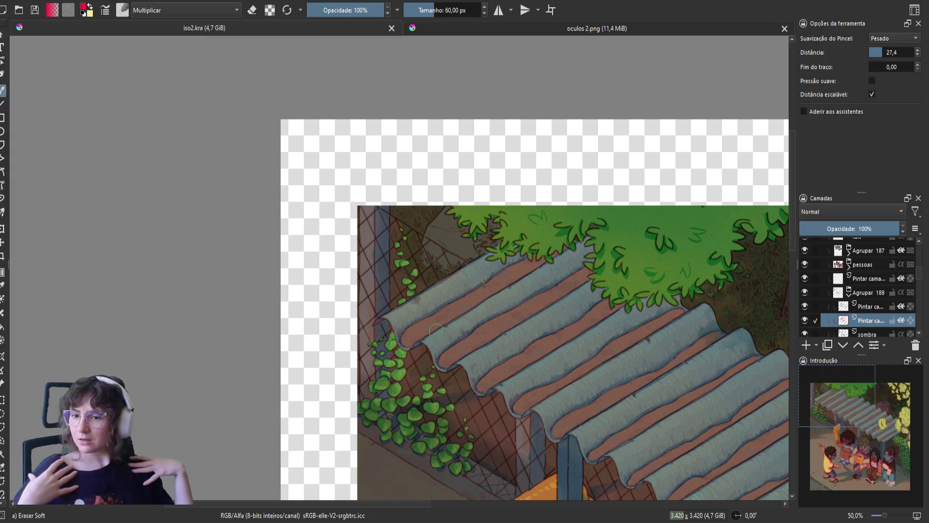
key("m")
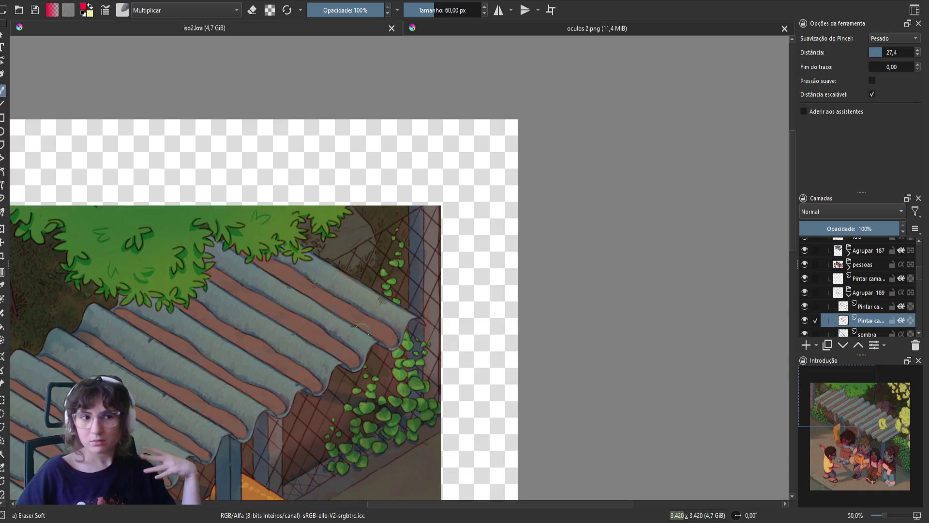
left_click_drag(231, 274, 249, 285)
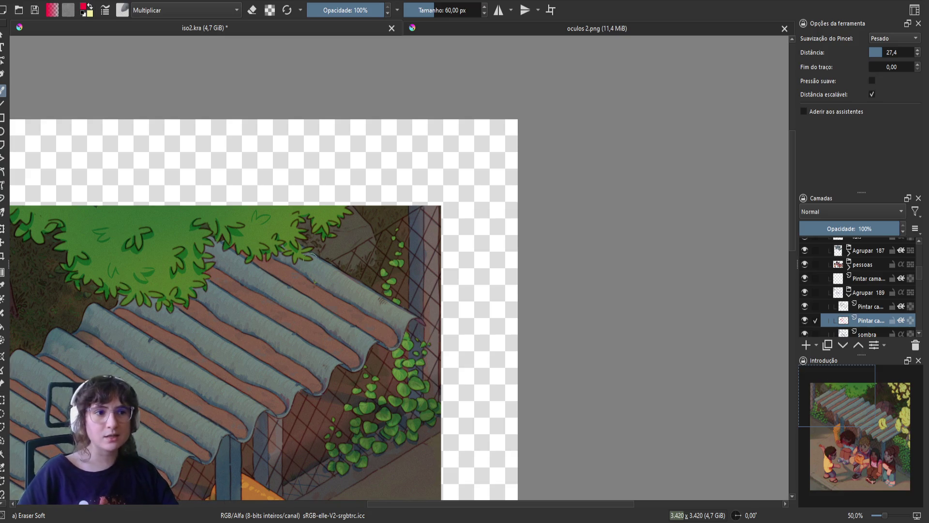
- Move the view further along the corrugated roof edges and save iso2.kra
scroll(327, 287, "down", 2)
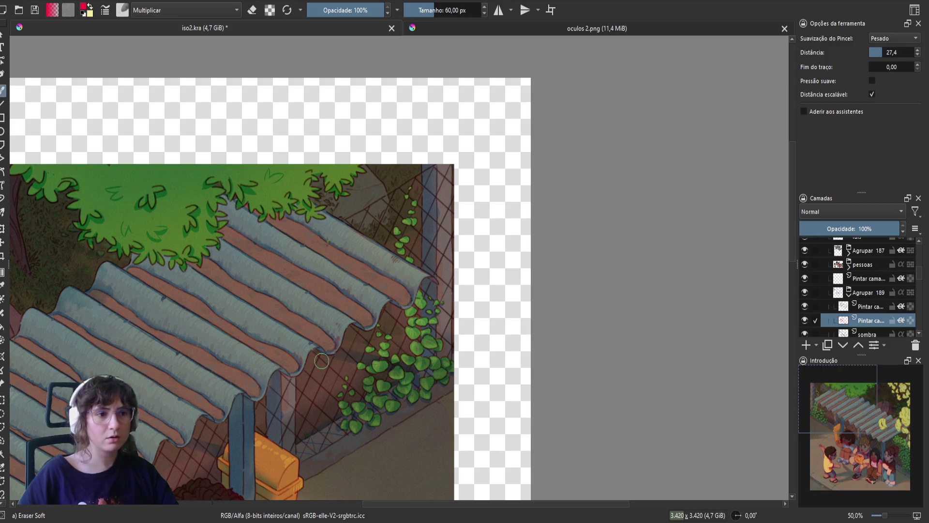
key("e")
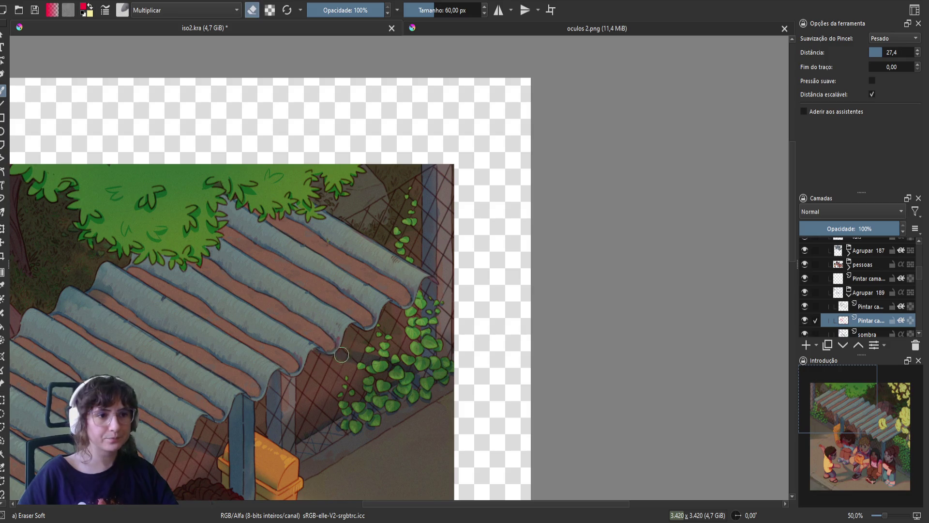
key("e")
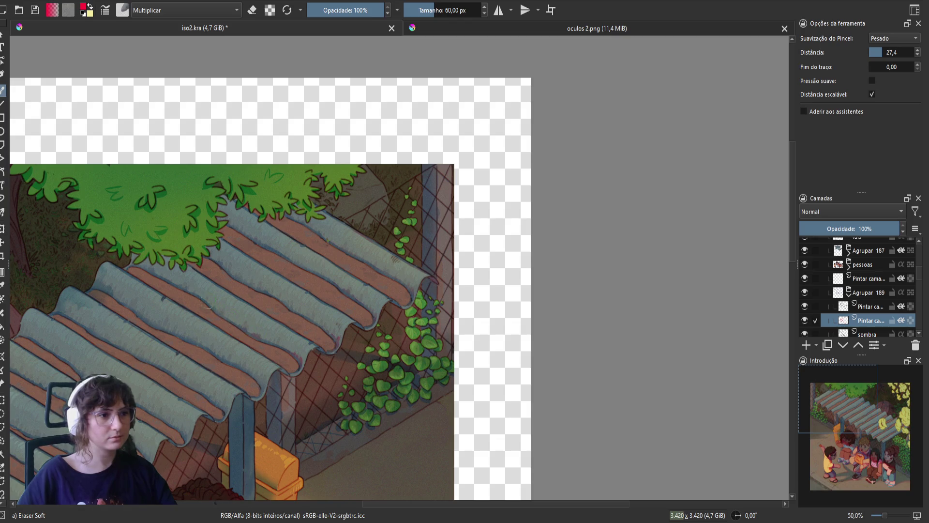
left_click_drag(171, 280, 211, 249)
key("ctrl+s")
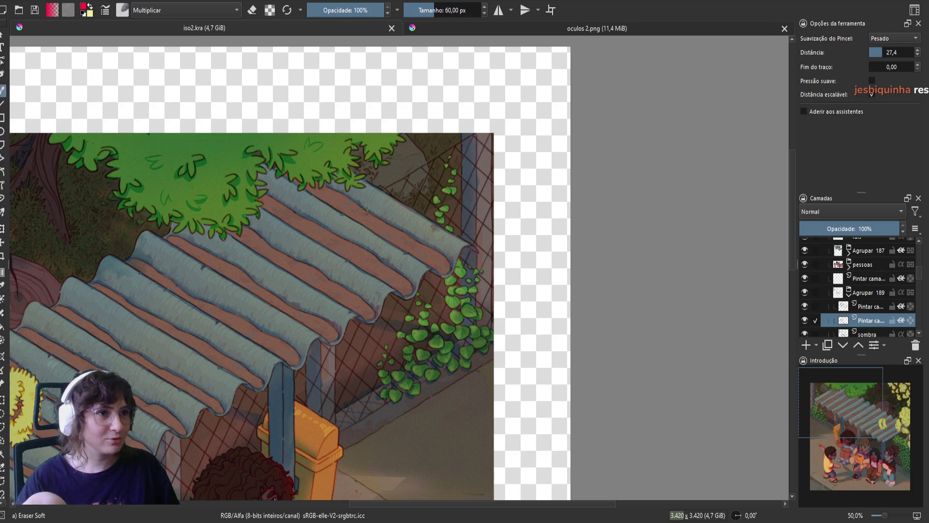
- Zoom in, erase a rough spot on the roof edge, mirror-check it, and save again
key("plus")
left_click_drag(317, 278, 304, 268)
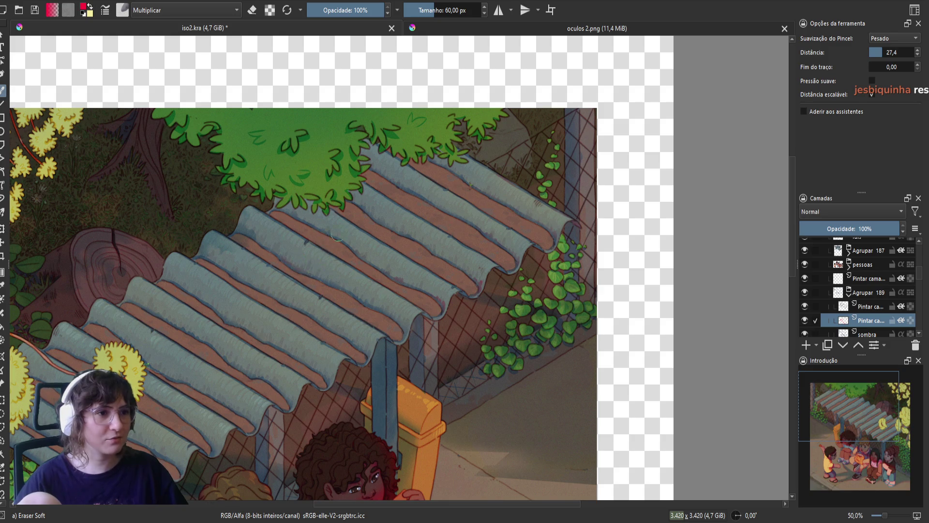
key("m")
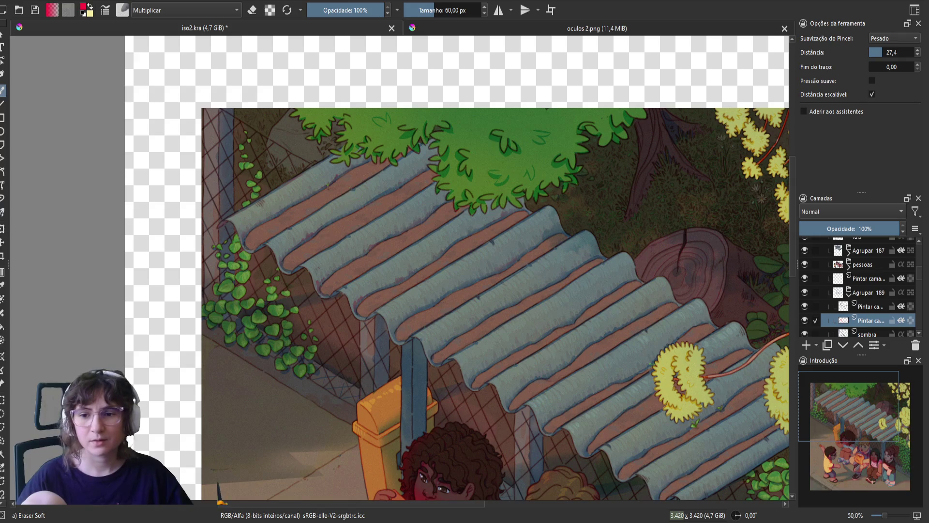
key("ctrl+s")
key("m")
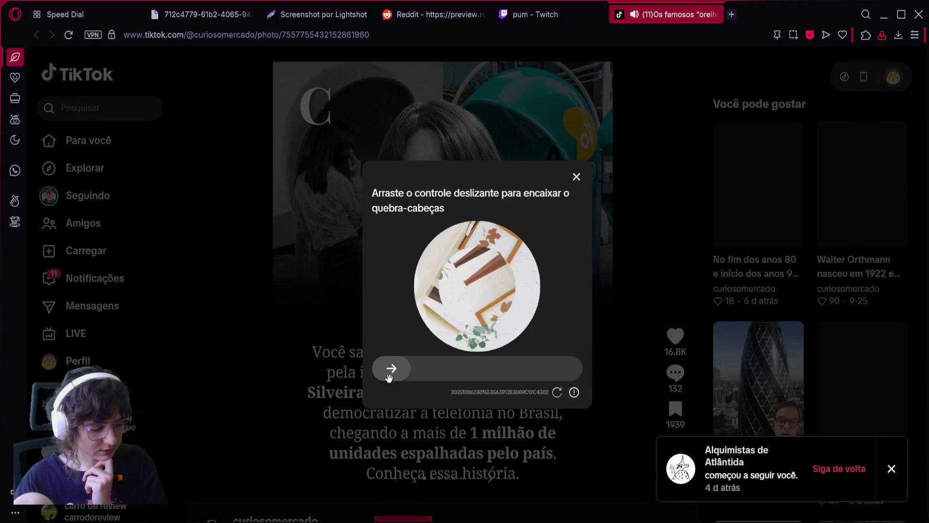
- Solve the TikTok captcha by sliding the puzzle piece into place
left_click_drag(392, 370, 501, 372)
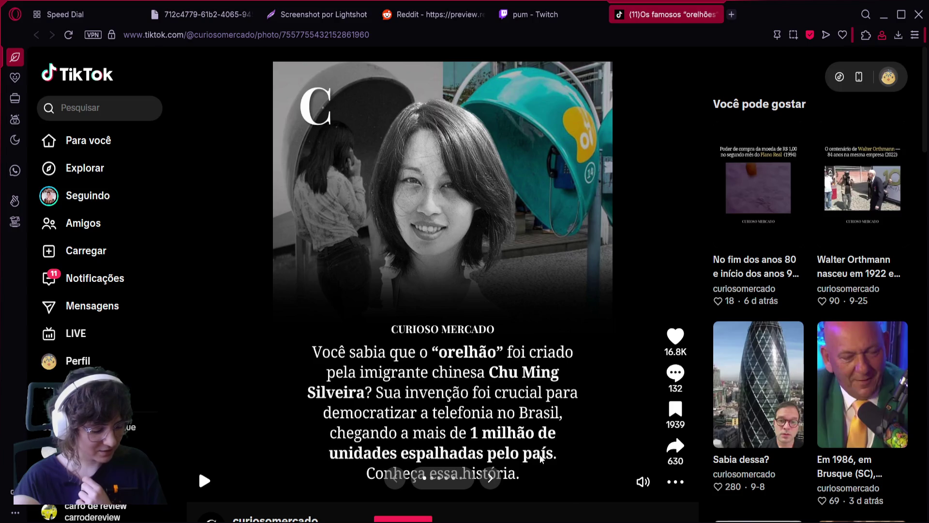
- Advance the orelhão photo post to its next slide
left_click(492, 478)
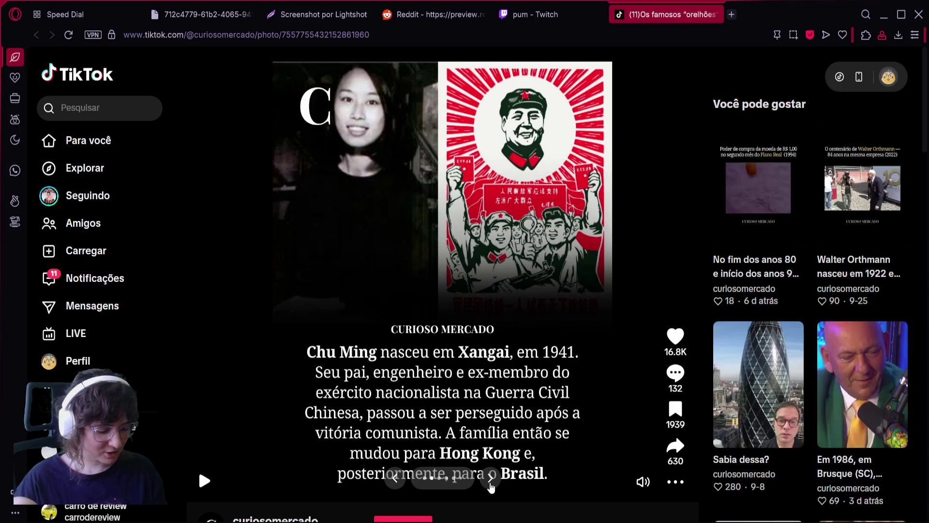
- Advance the Curioso Mercado post one more slide to the inventor's architecture career
left_click(490, 480)
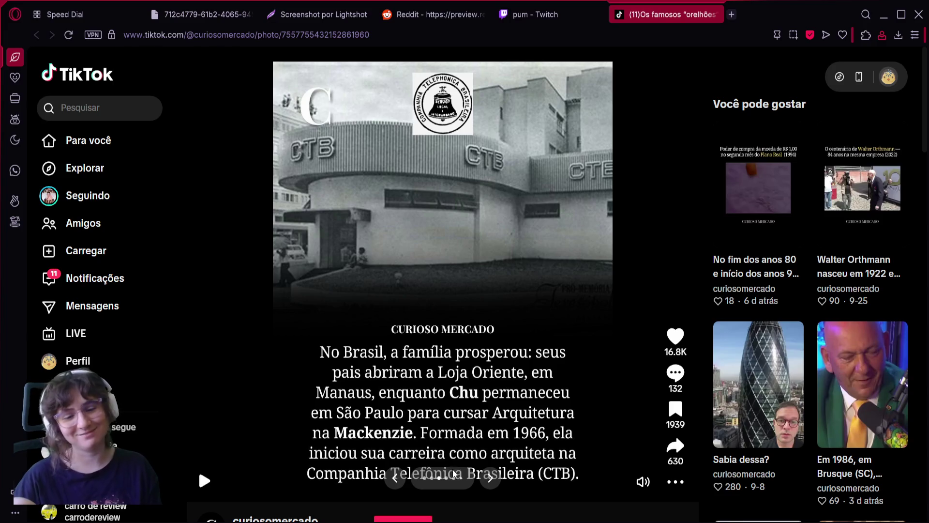
- Advance the Curioso Mercado post three slides to the 1972 protected public phones slide
left_click(490, 478)
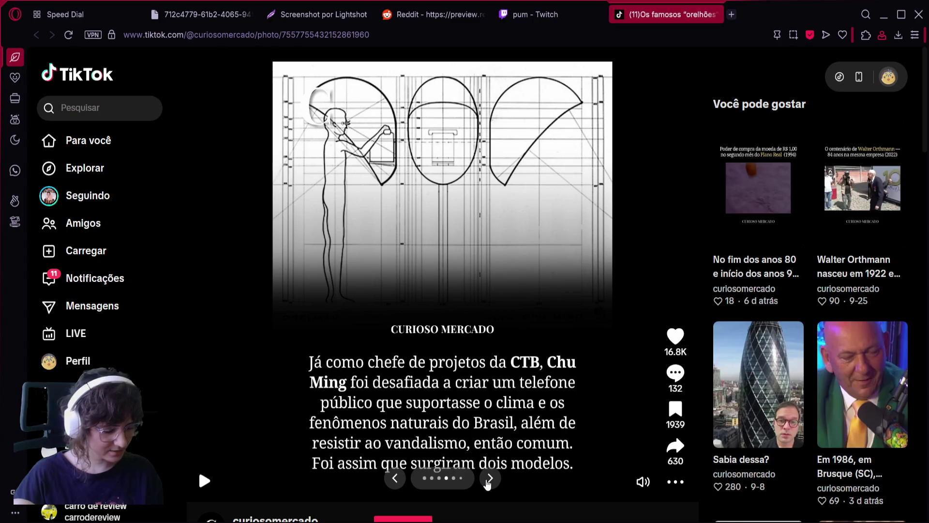
left_click(491, 484)
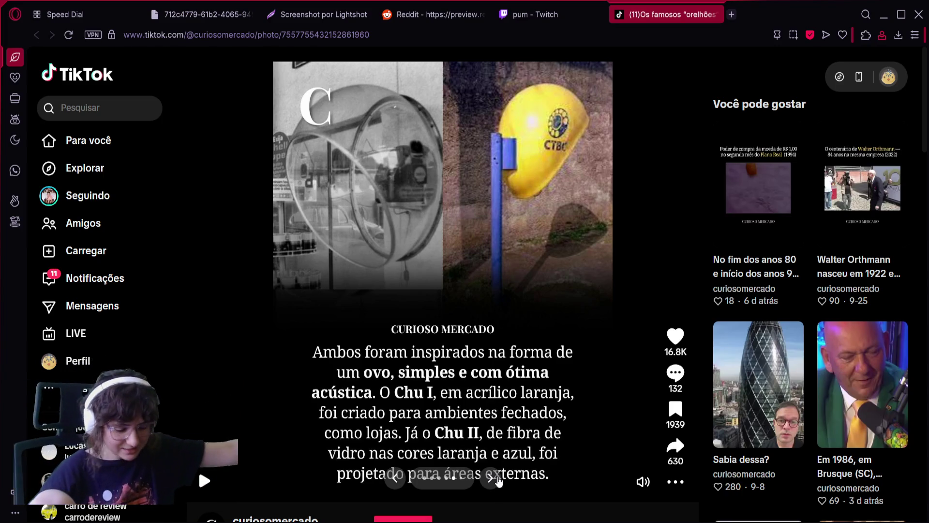
left_click(488, 481)
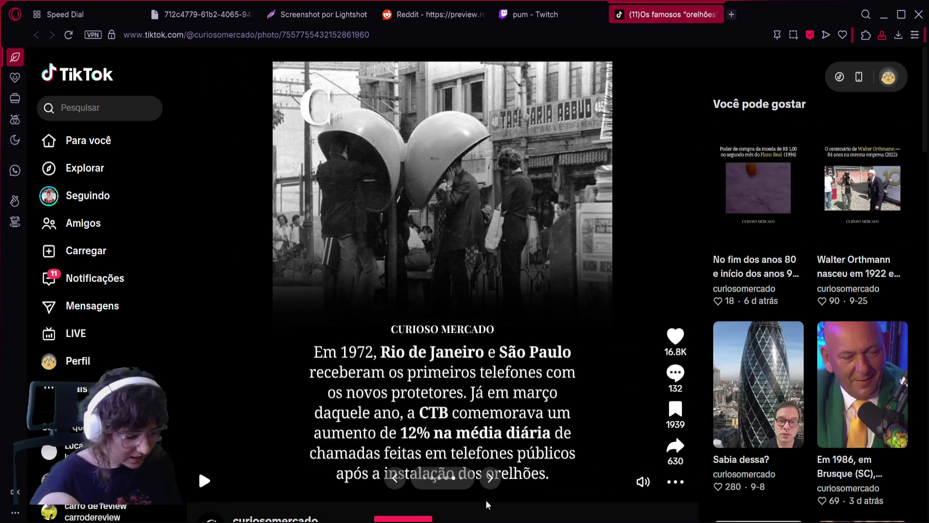
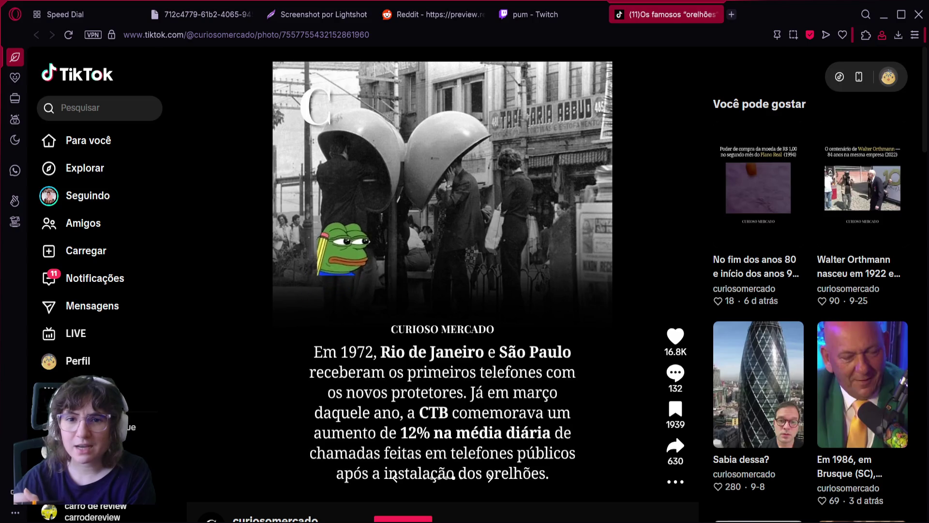
- Switch from the TikTok browser to the Krita window showing iso2.kra
key("alt+Tab")
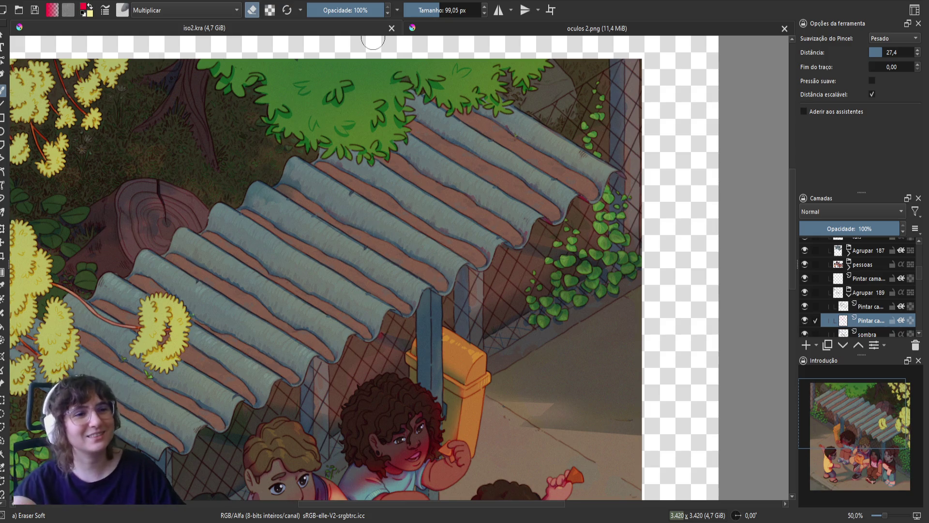
- Erase the reddish rims at the roof tips with a smaller eraser brush
left_click(428, 224)
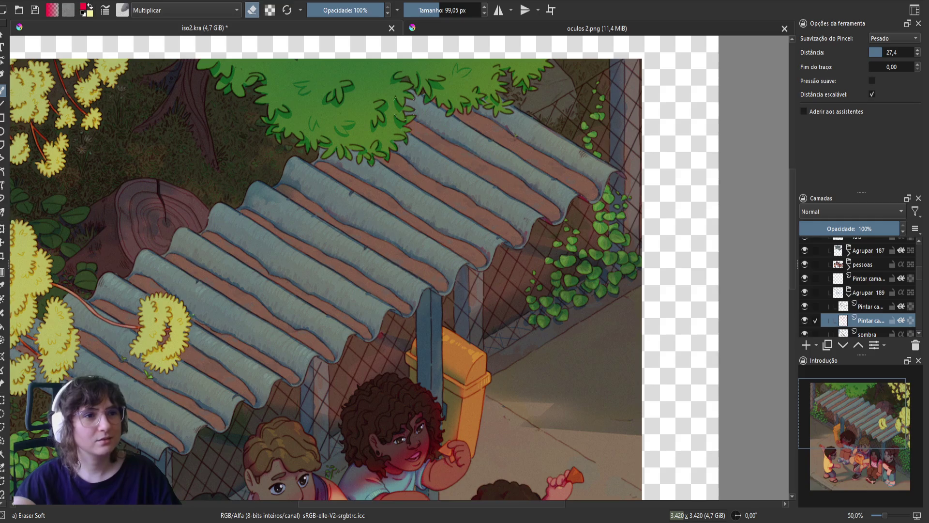
key("m")
key("m")
key("e")
key("e")
left_click_drag(623, 190, 603, 158)
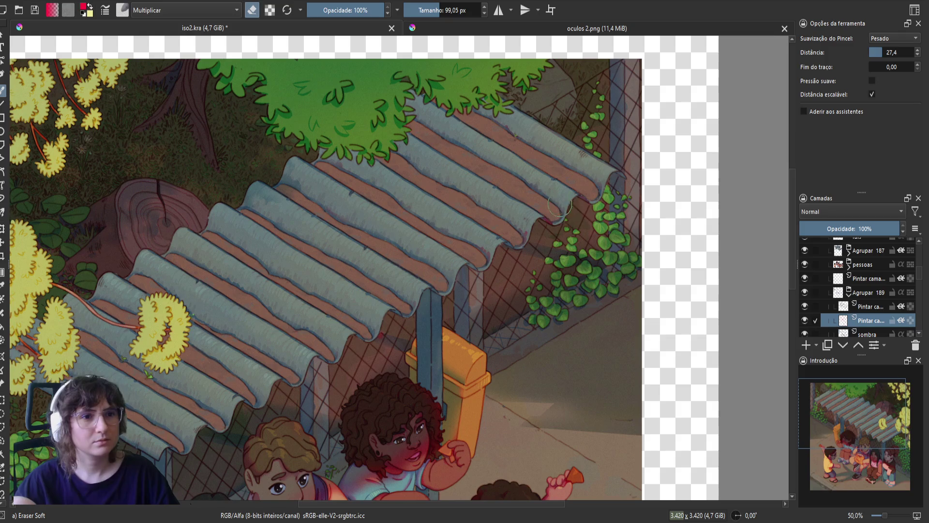
key("bracketleft")
key("bracketleft")
key("bracketleft")
scroll(584, 204, "up", 1)
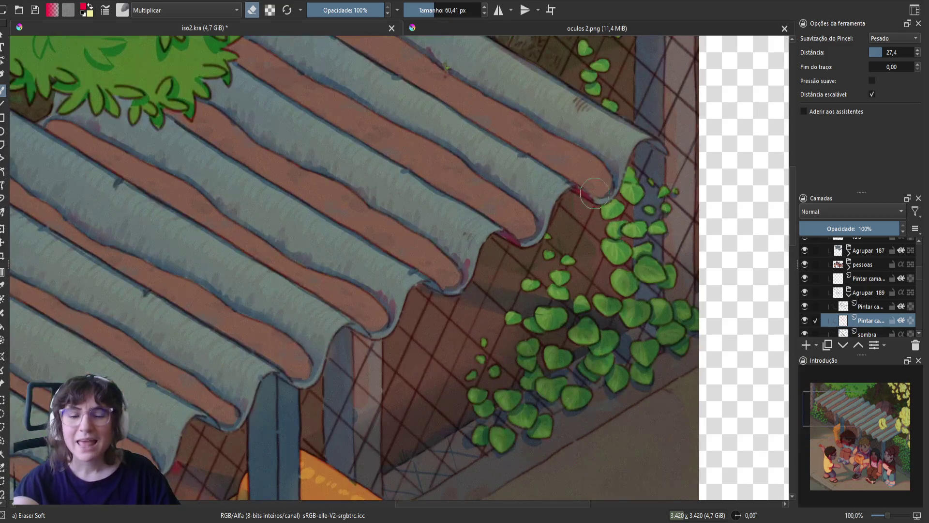
scroll(556, 198, "up", 1)
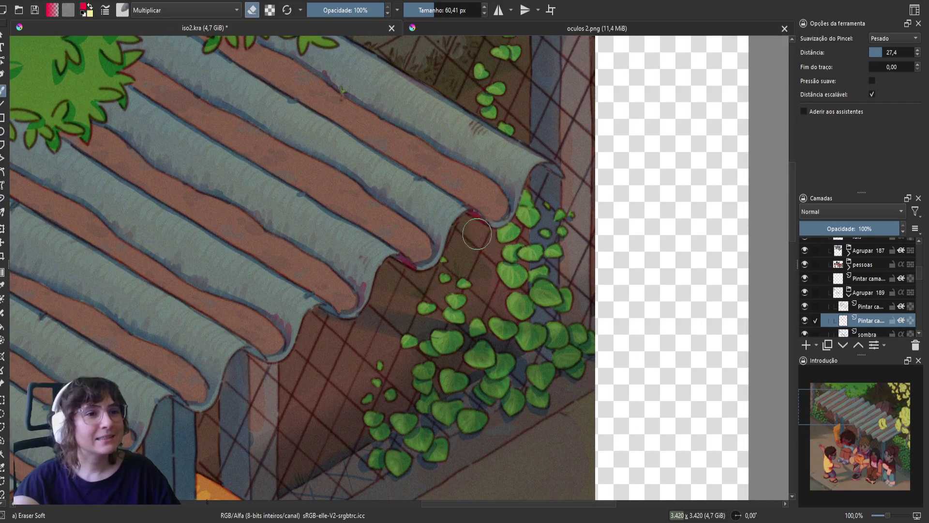
mouse_move(469, 225)
left_mouse_down()
mouse_move(457, 224)
mouse_move(486, 235)
left_mouse_up()
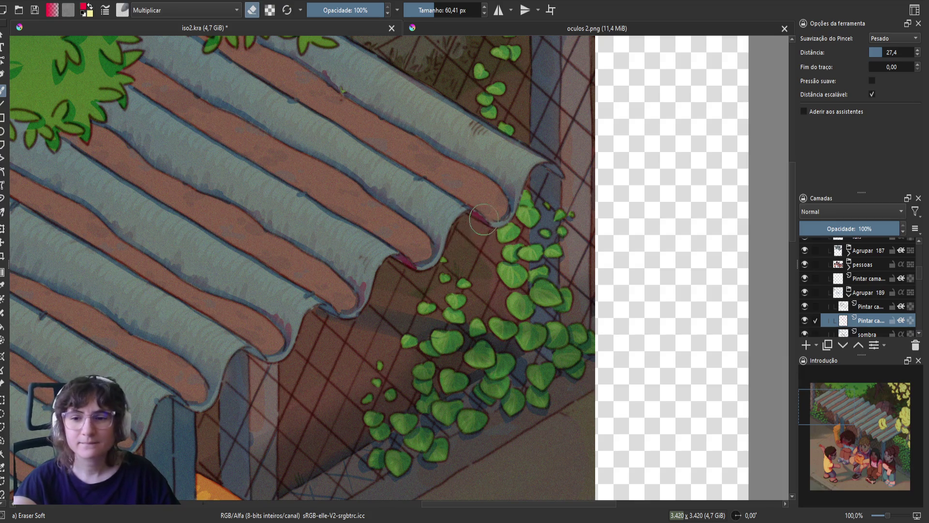
mouse_move(393, 265)
left_mouse_down()
mouse_move(394, 258)
mouse_move(414, 276)
mouse_move(407, 276)
left_mouse_up()
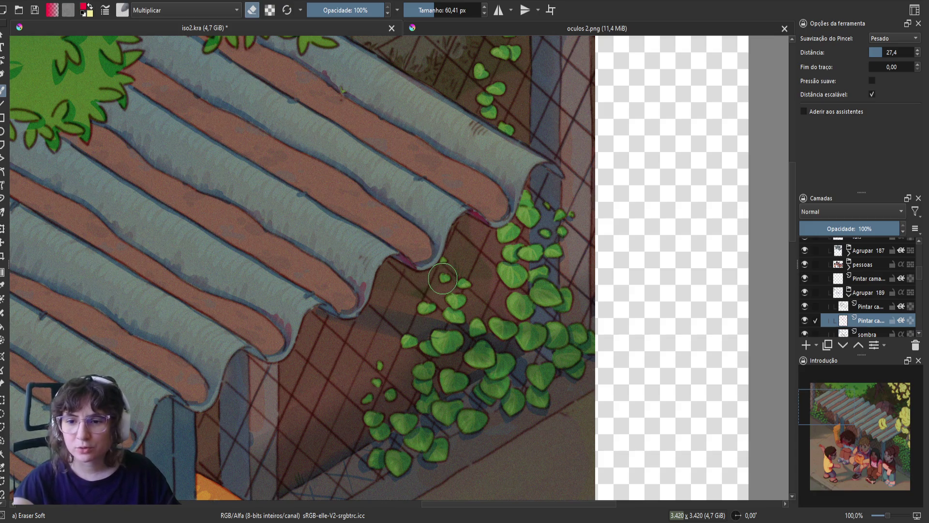
- In mirrored view, dab a red accent under the roof lip and compare with the shading layer hidden
key("m")
key("e")
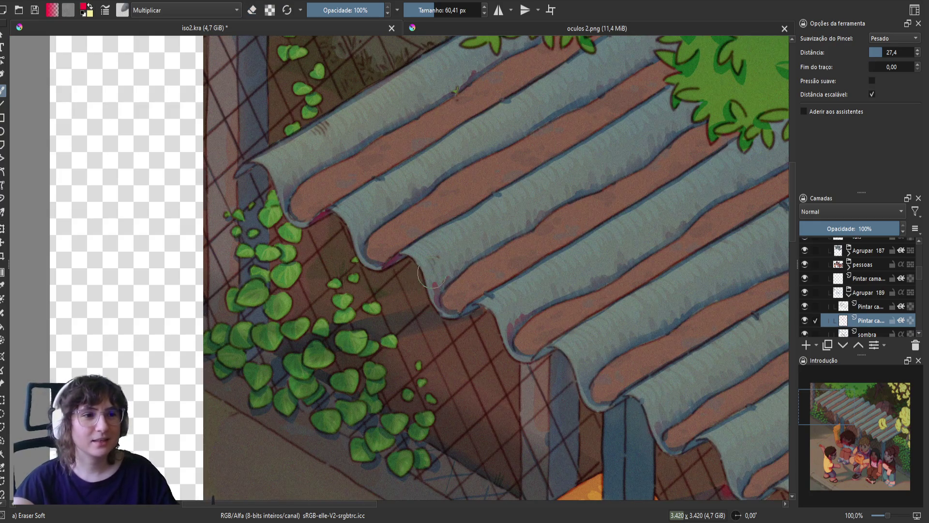
key("e")
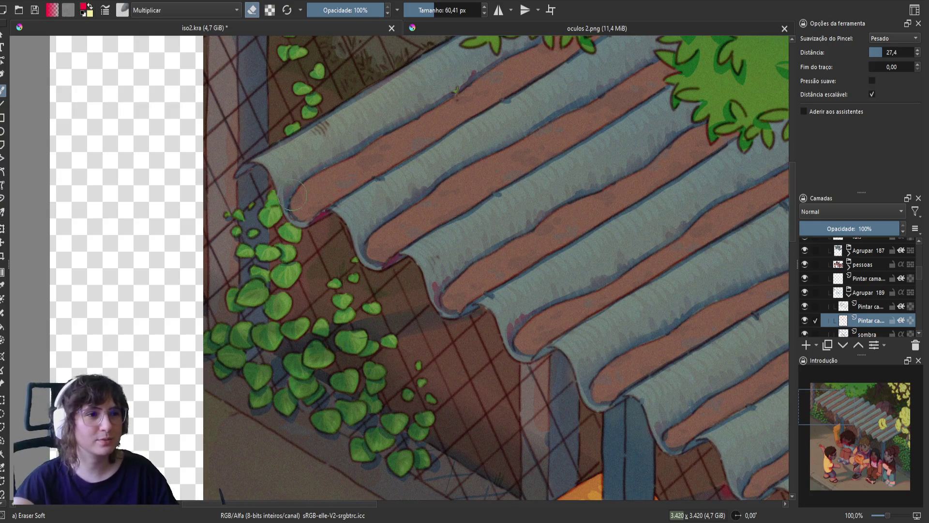
key("e")
left_click_drag(244, 175, 231, 193)
key("e")
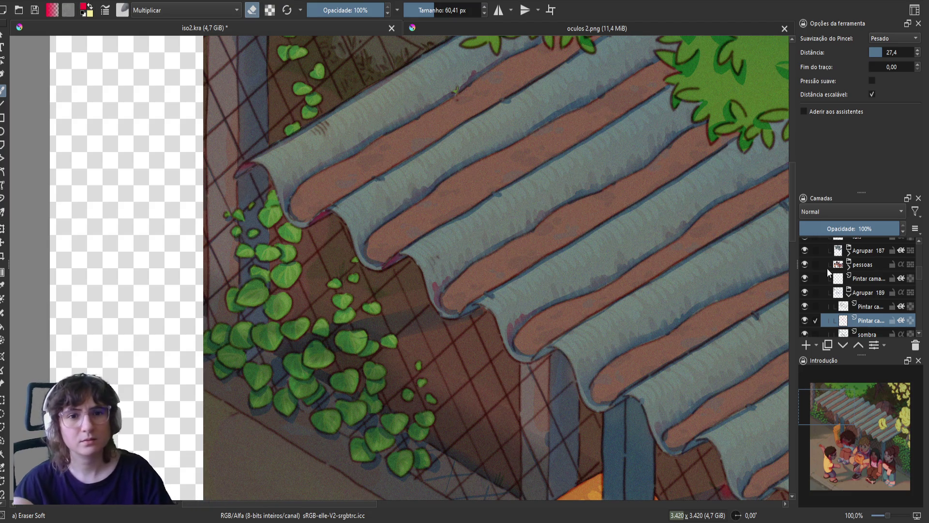
left_click(804, 306)
left_click(804, 307)
left_click(804, 307)
left_click(803, 307)
- Add a partly erased red spot on the next roof tip, then unmirror the view
mouse_move(411, 312)
left_mouse_down()
mouse_move(332, 265)
mouse_move(290, 259)
left_mouse_up()
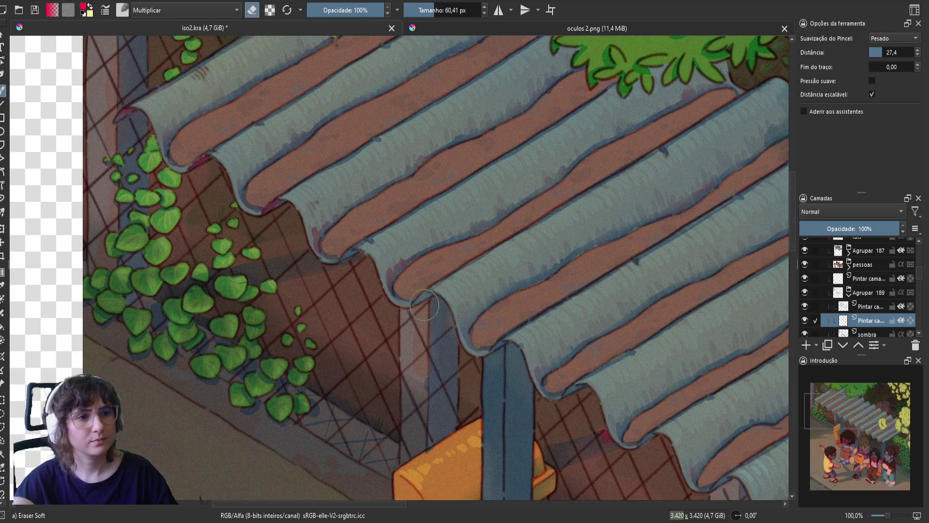
key("e")
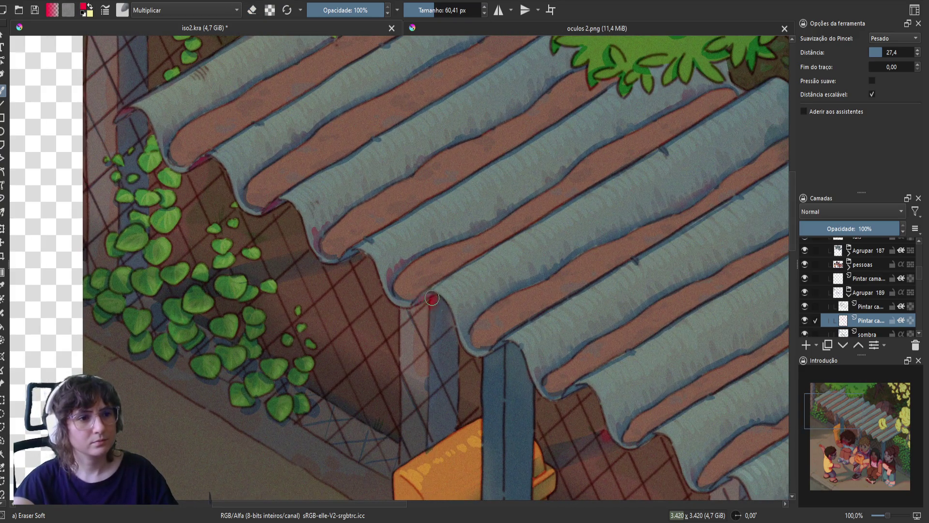
key("e")
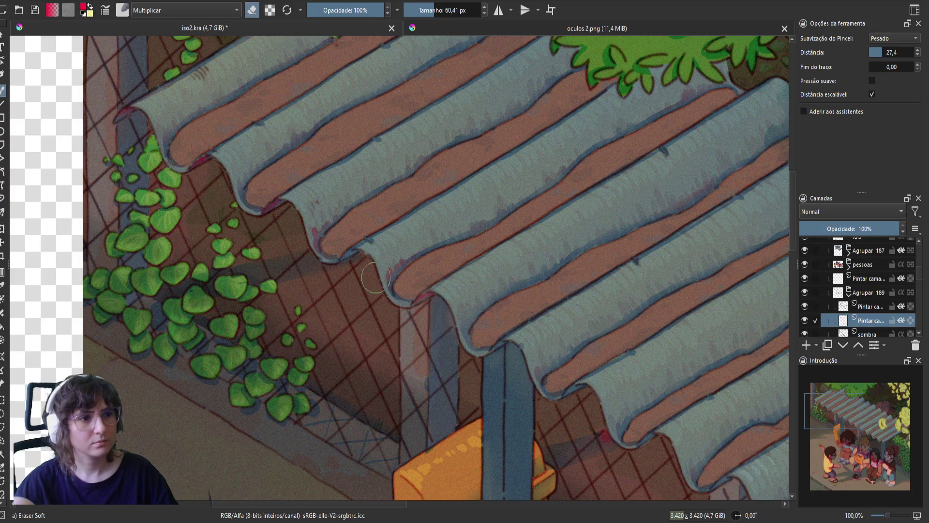
key("e")
left_click(348, 254)
key("e")
left_click_drag(362, 258, 333, 281)
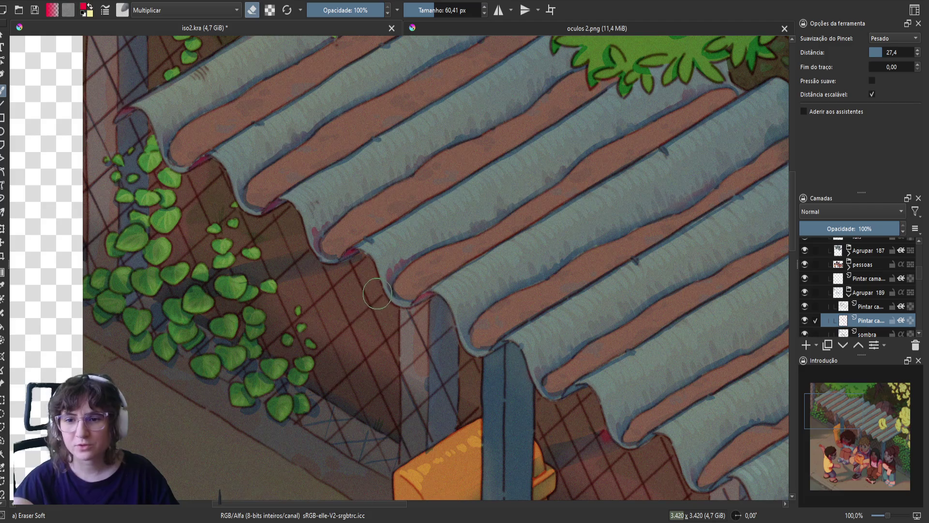
key("m")
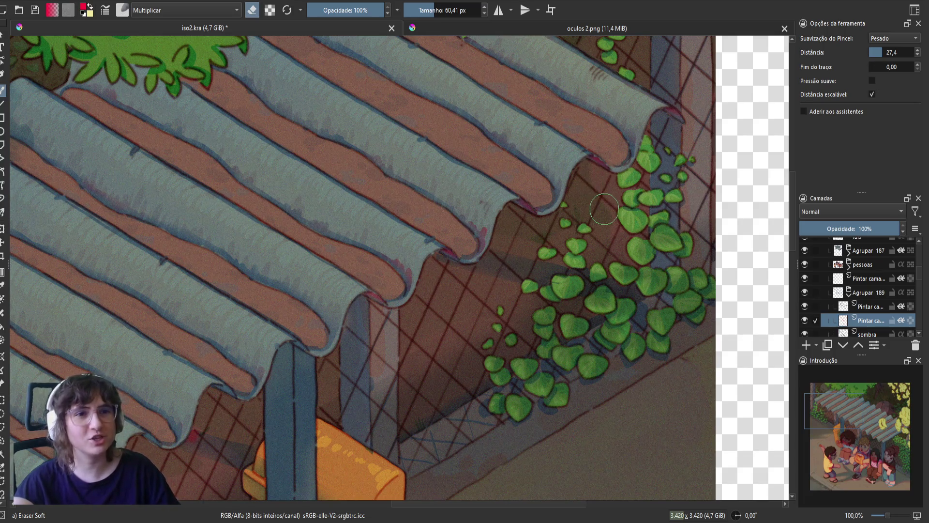
- Paint small red marks at the pillar top and roof edge, then save iso2.kra
left_click_drag(367, 294, 458, 244)
key("e")
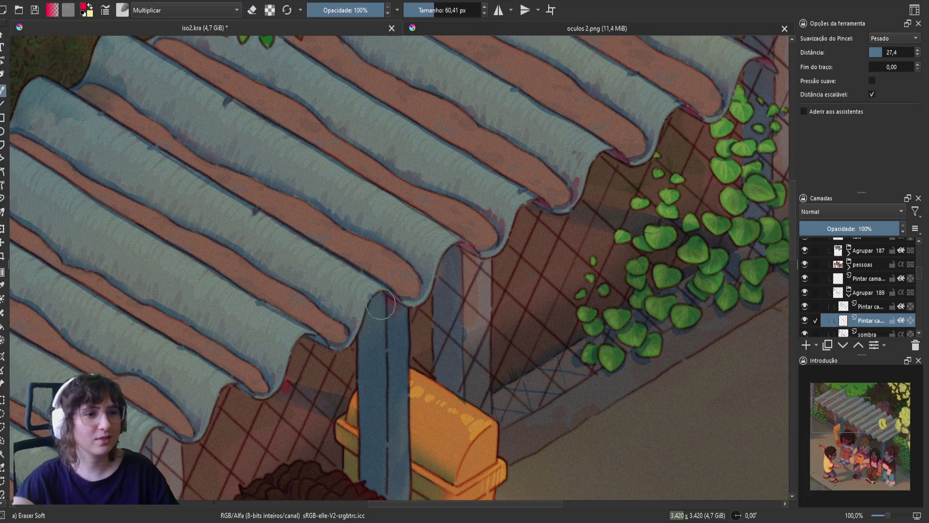
left_click_drag(380, 304, 391, 298)
key("e")
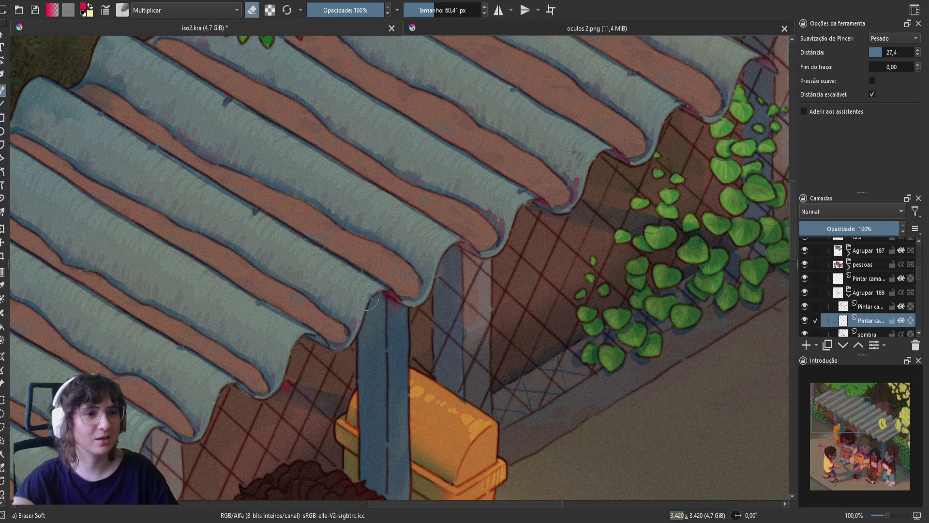
key("e")
mouse_move(312, 314)
left_mouse_down()
mouse_move(315, 346)
mouse_move(305, 345)
mouse_move(344, 349)
mouse_move(292, 383)
mouse_move(278, 411)
mouse_move(298, 368)
mouse_move(332, 346)
left_mouse_up()
key("e")
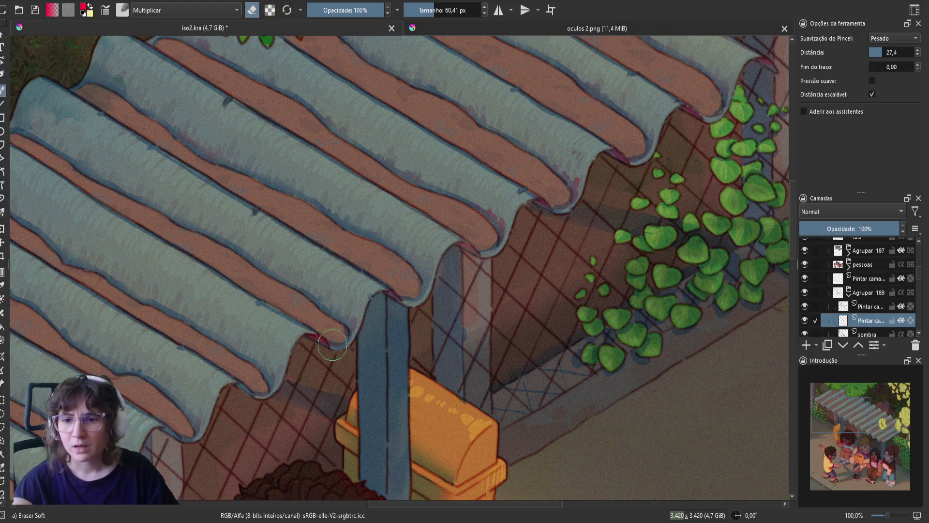
key("ctrl+s")
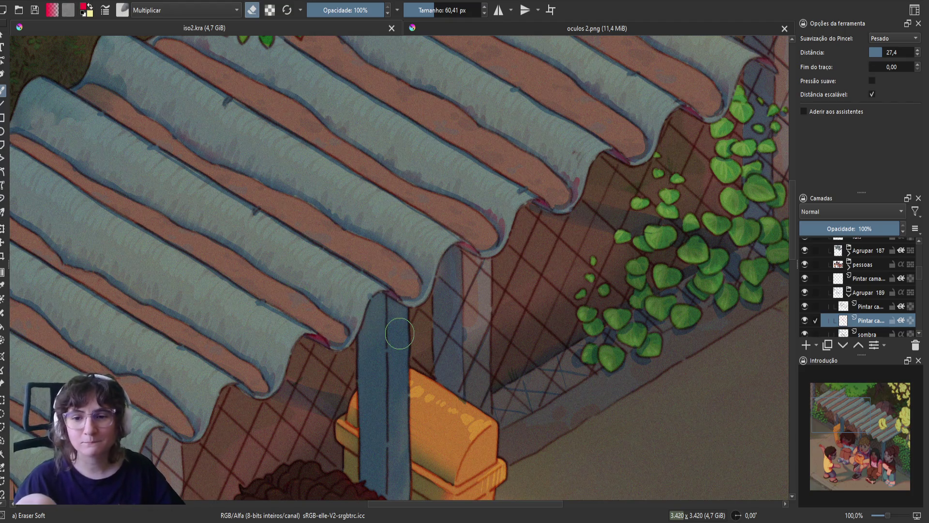
- Clean the roof edge near the pillar and add a small dark mark on the roof lip
left_click_drag(306, 348, 329, 360)
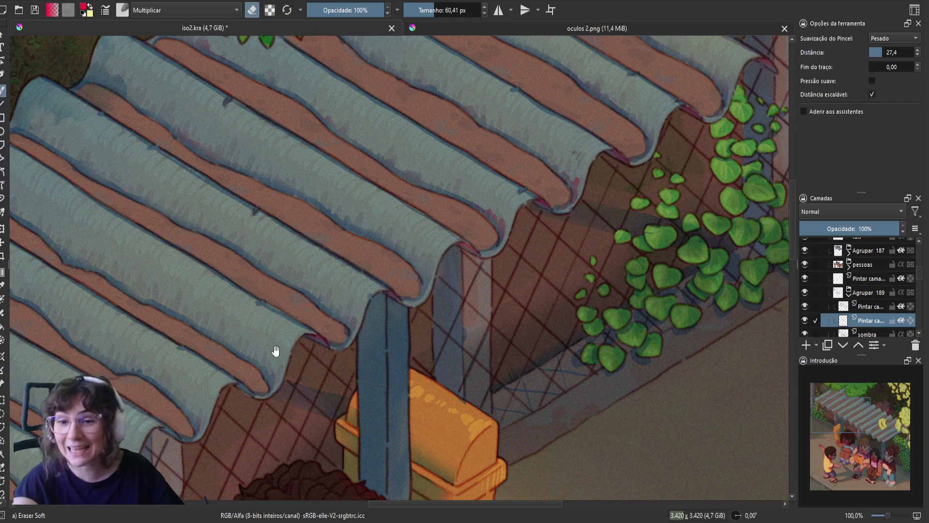
key("e")
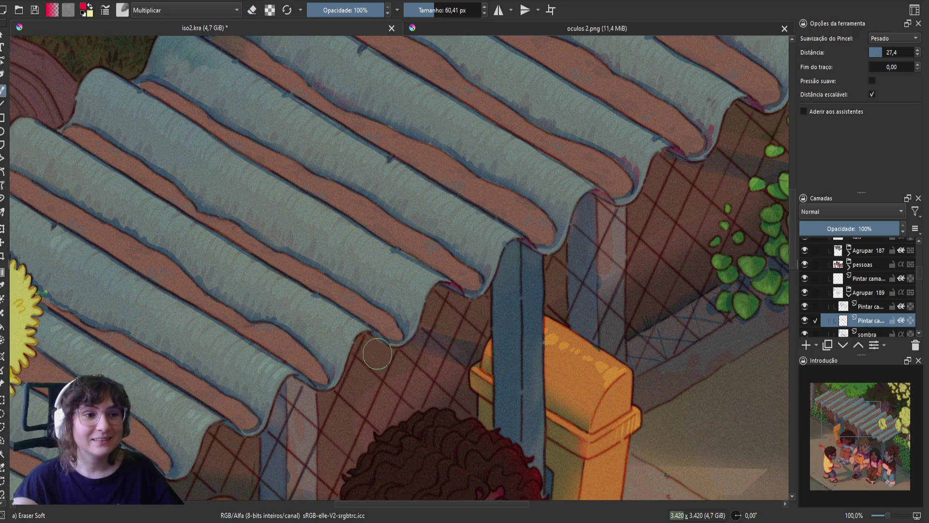
left_click_drag(377, 344, 380, 350)
key("e")
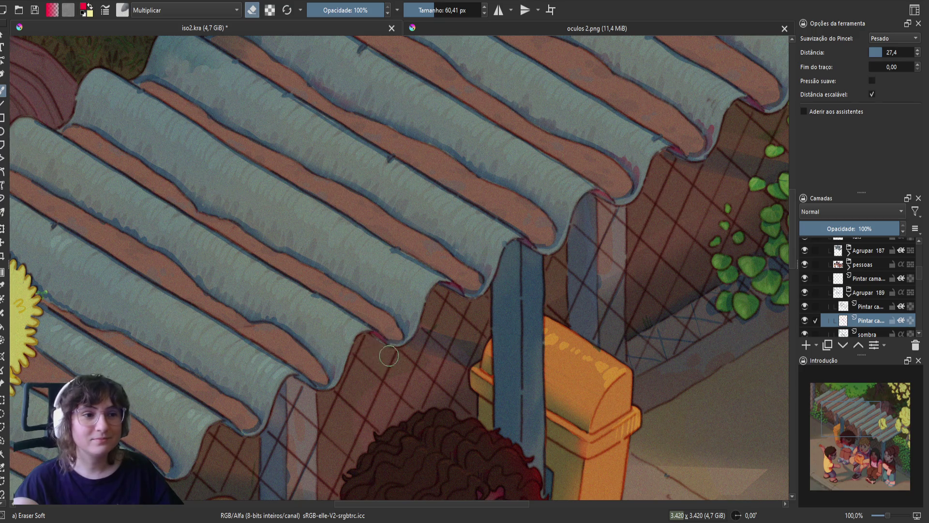
left_click_drag(301, 394, 353, 355)
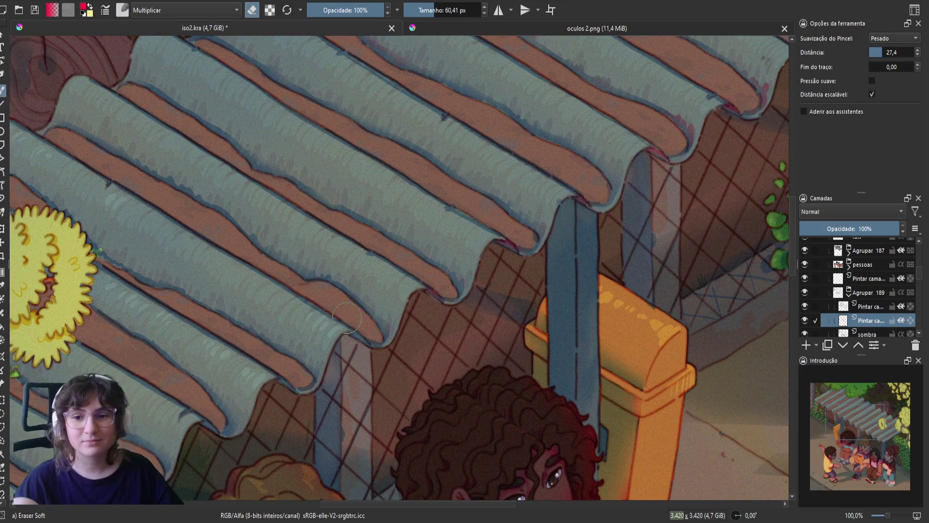
key("e")
key("e")
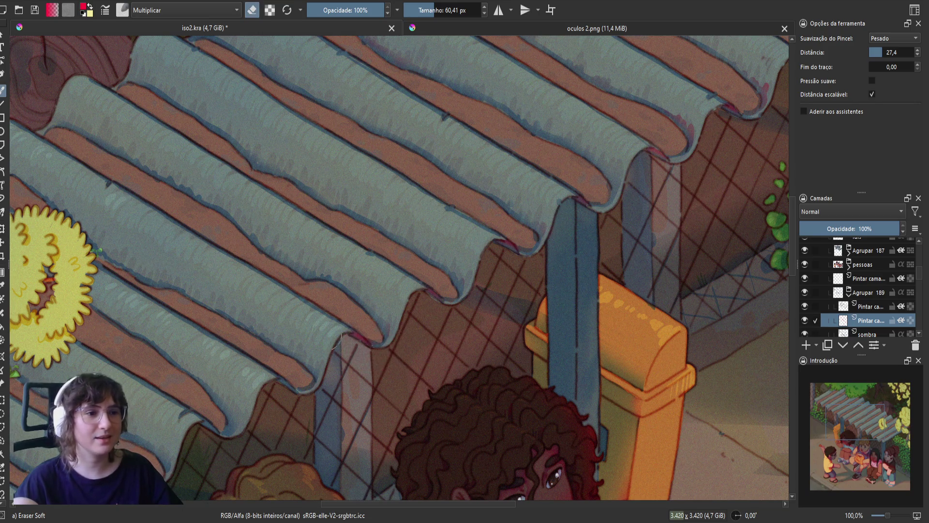
key("e")
left_click_drag(337, 342, 370, 305)
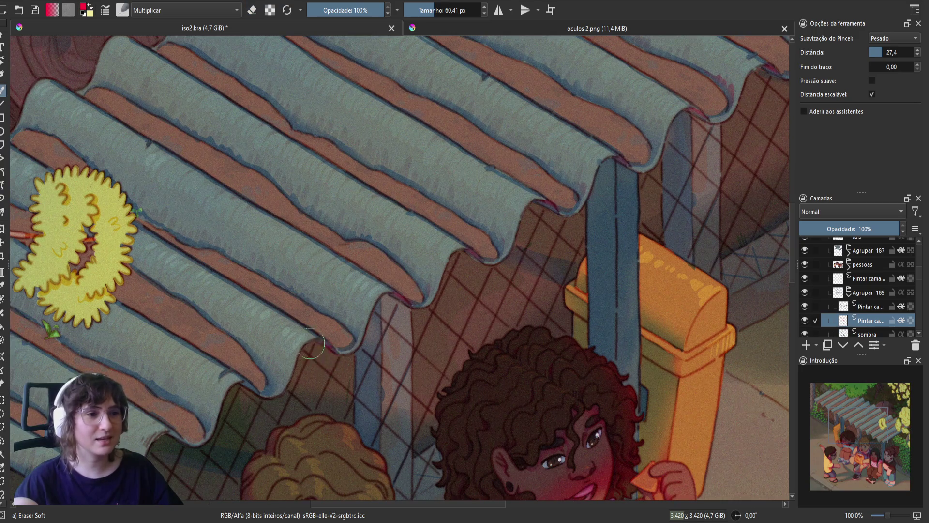
key("e")
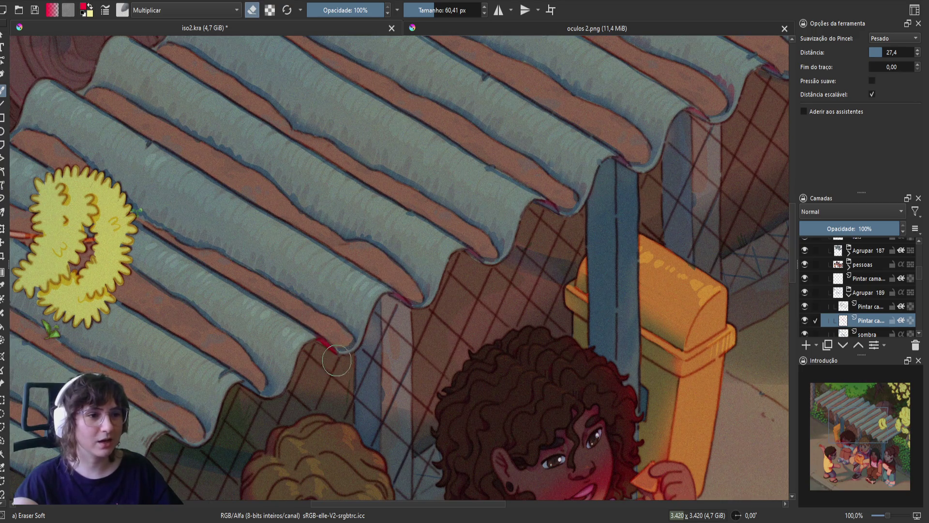
- Add a reddish accent at the roof-edge tip further along the roof
mouse_move(336, 361)
left_mouse_down()
mouse_move(310, 333)
mouse_move(317, 346)
left_mouse_up()
key("e")
key("e")
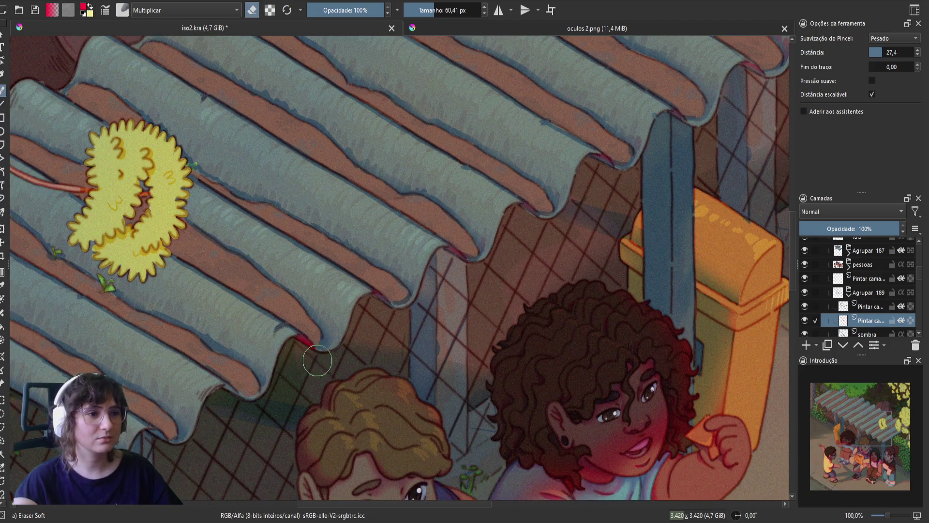
mouse_move(260, 390)
left_mouse_down()
mouse_move(314, 330)
mouse_move(270, 332)
mouse_move(275, 353)
mouse_move(293, 348)
mouse_move(263, 332)
left_mouse_up()
key("e")
key("e")
key("e")
left_click_drag(221, 391, 184, 371)
key("e")
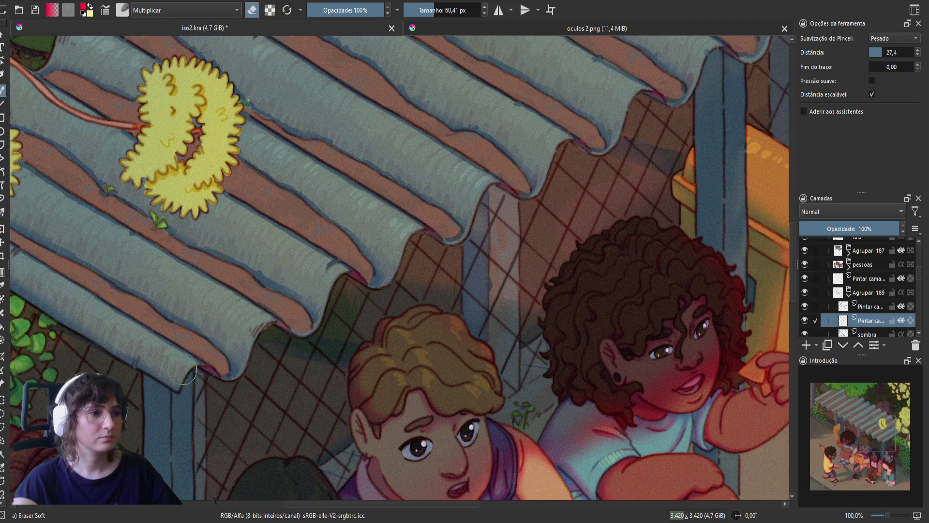
- Paint and then erase a faint reddish stroke on the roof's lower edge, zoom out and save
left_click_drag(154, 294, 256, 284)
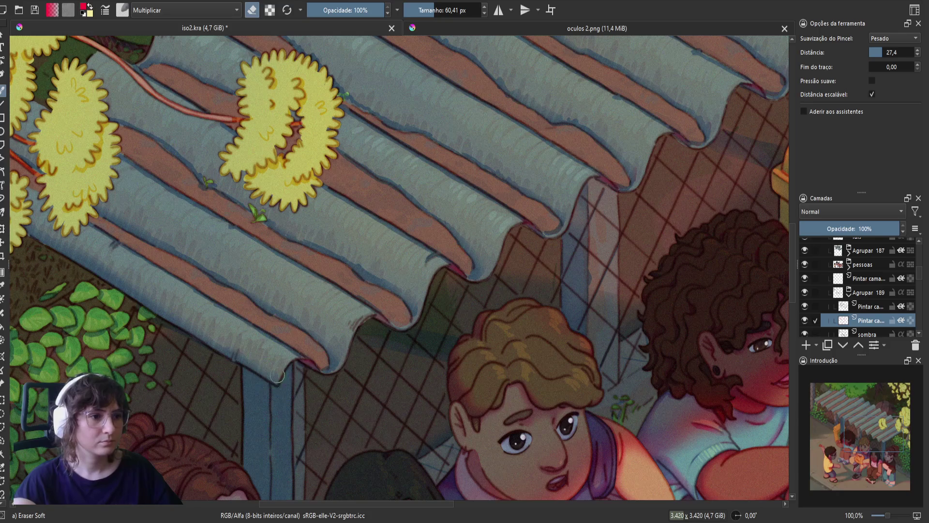
key("e")
left_click_drag(243, 358, 278, 374)
key("e")
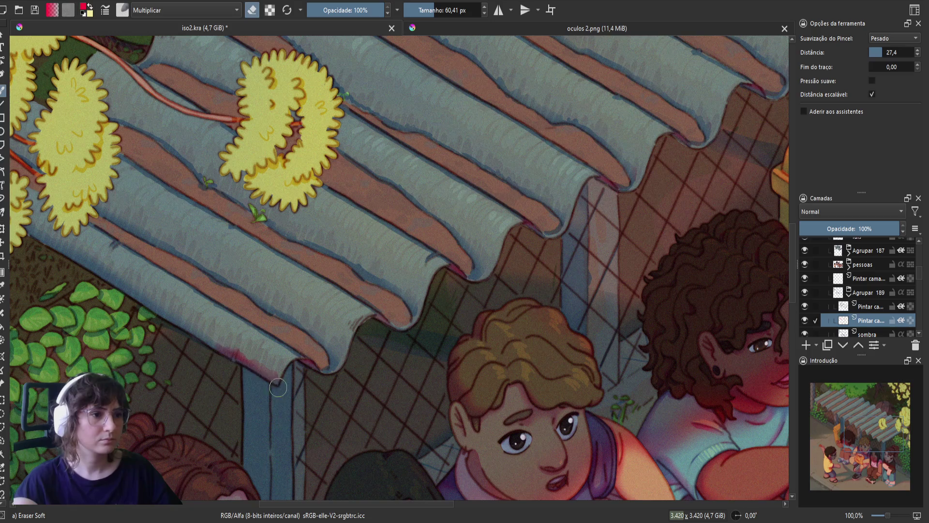
left_click_drag(198, 341, 310, 422)
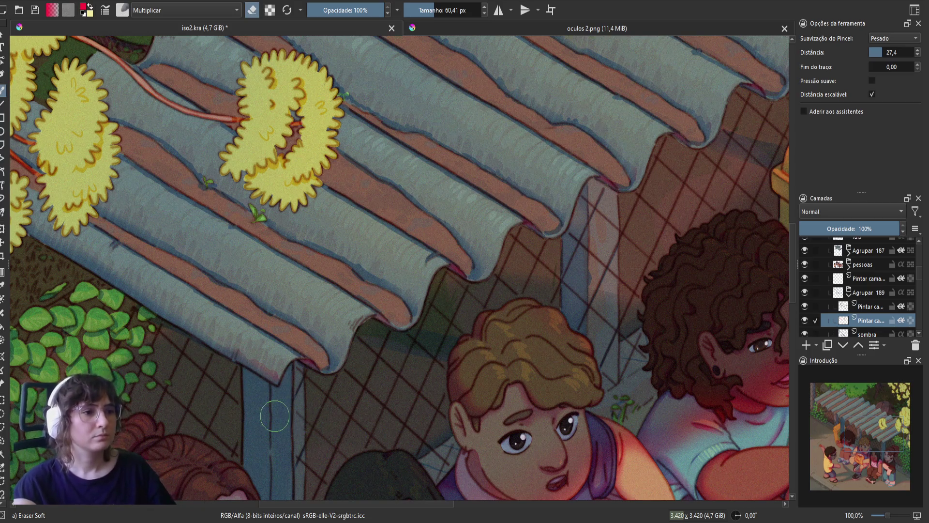
scroll(274, 426, "down", 4)
key("ctrl+s")
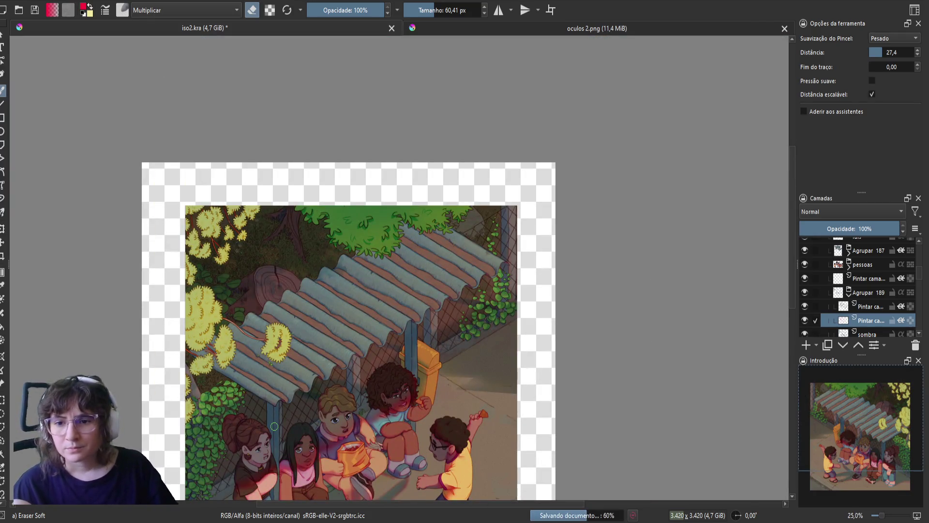
- Mirror the canvas horizontally and zoom in and out to review the whole shelter illustration
key("m")
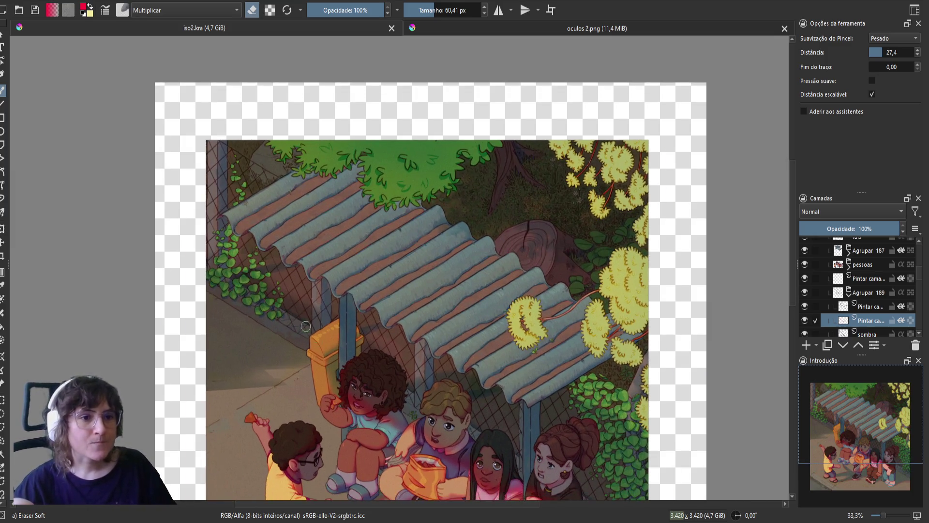
scroll(309, 336, "up", 1)
scroll(586, 298, "down", 1)
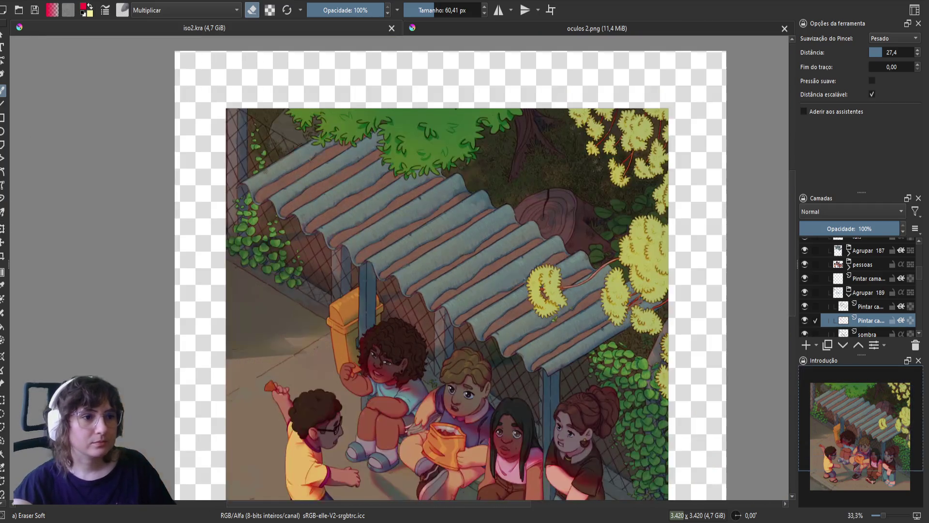
scroll(615, 354, "down", 1)
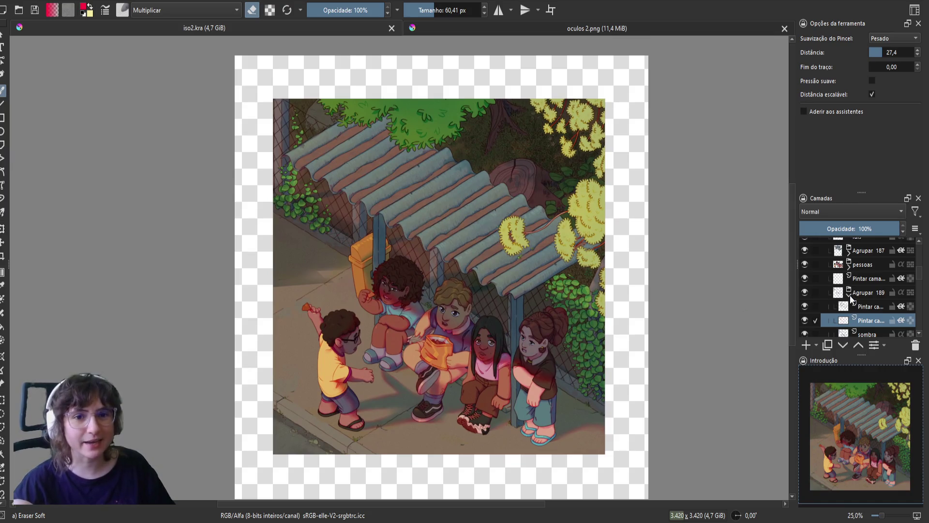
left_click(850, 295)
scroll(823, 278, "up", 2)
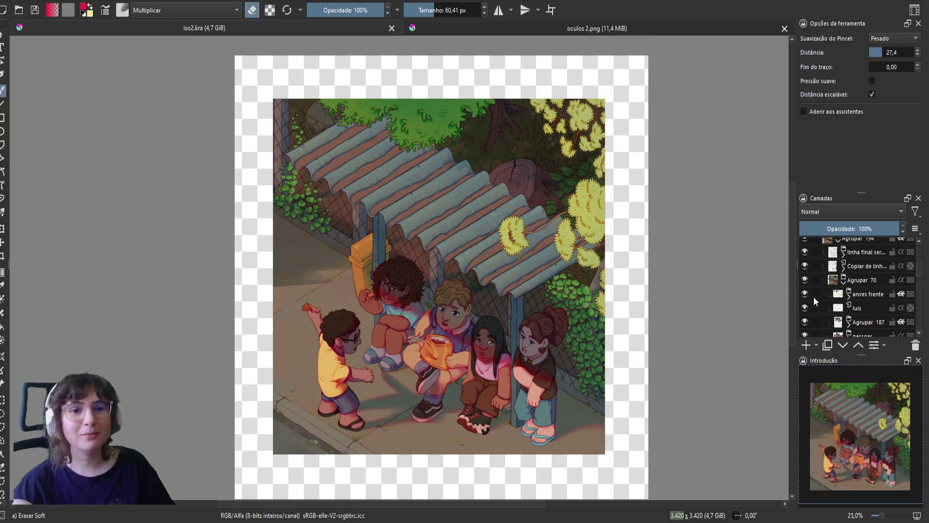
left_click(863, 309)
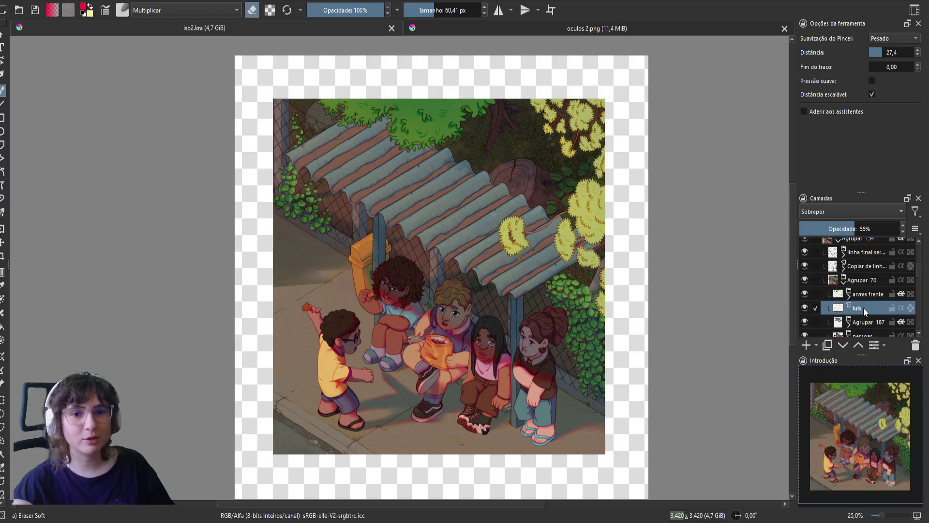
scroll(320, 377, "up", 2)
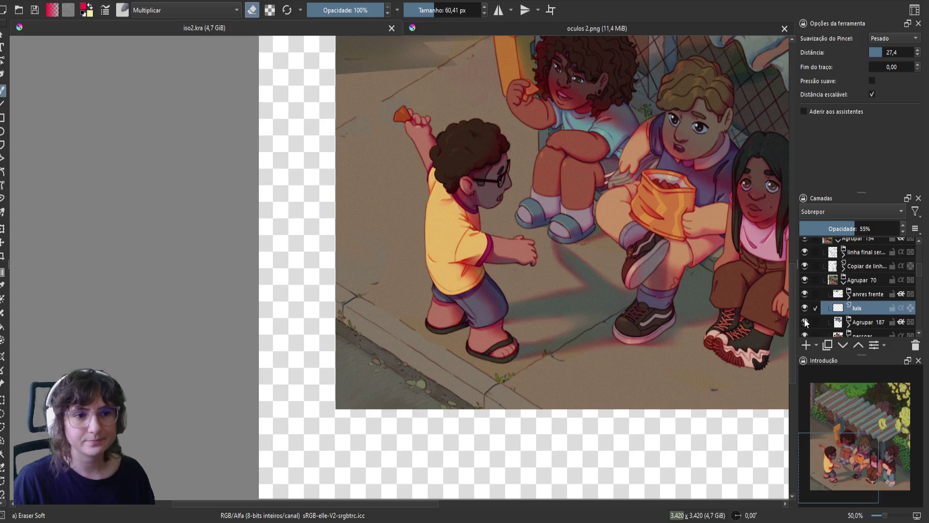
scroll(804, 318, "down", 1)
left_click(805, 285)
key("ctrl+z")
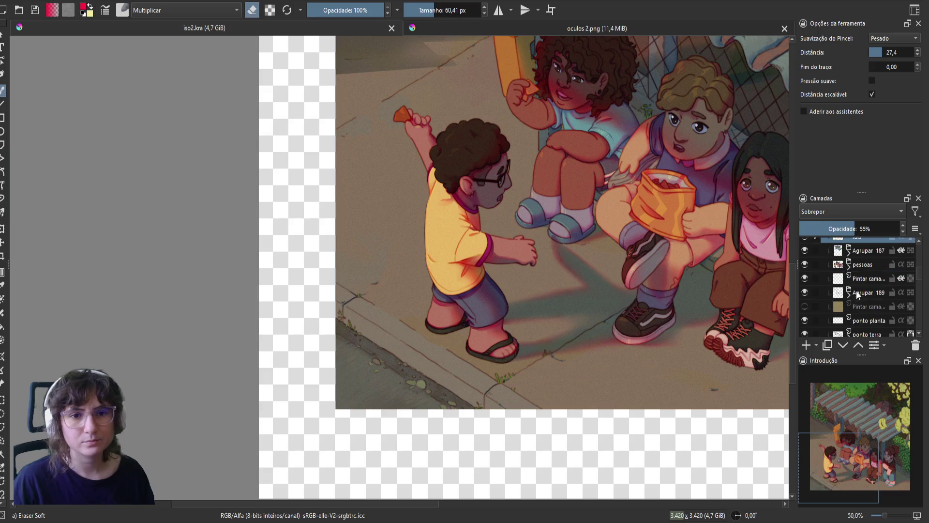
scroll(886, 292, "down", 6)
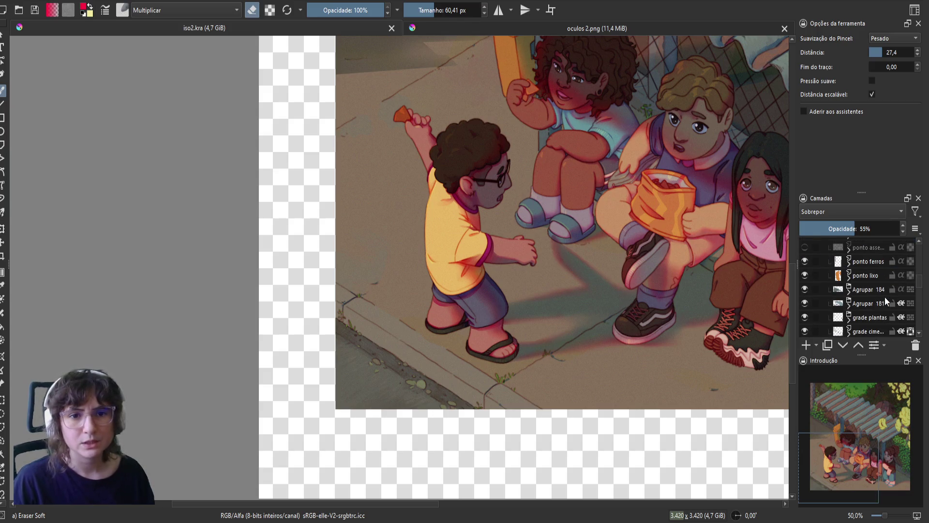
scroll(878, 300, "up", 6)
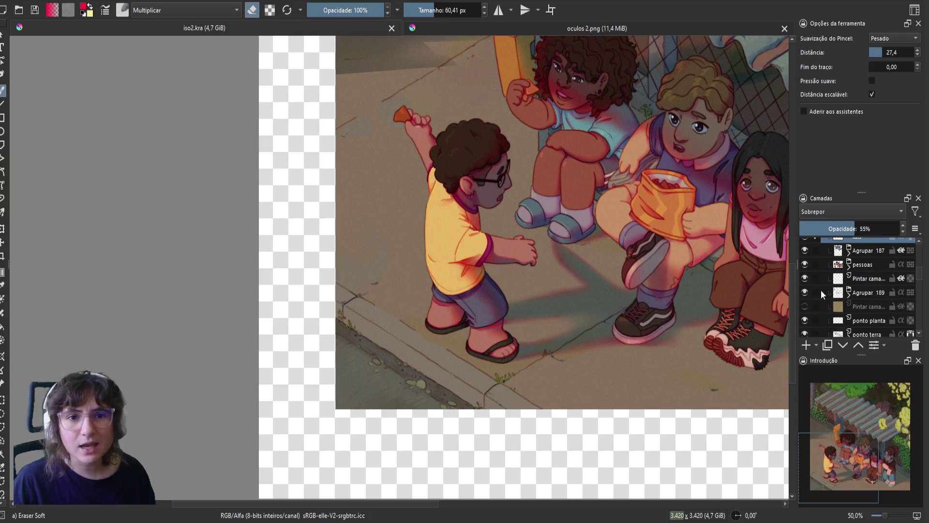
left_click(804, 293)
- Rename the Agrupar 189 group to 'sombra', save iso2.kra, and expand the group
left_click(804, 293)
double_click(869, 292)
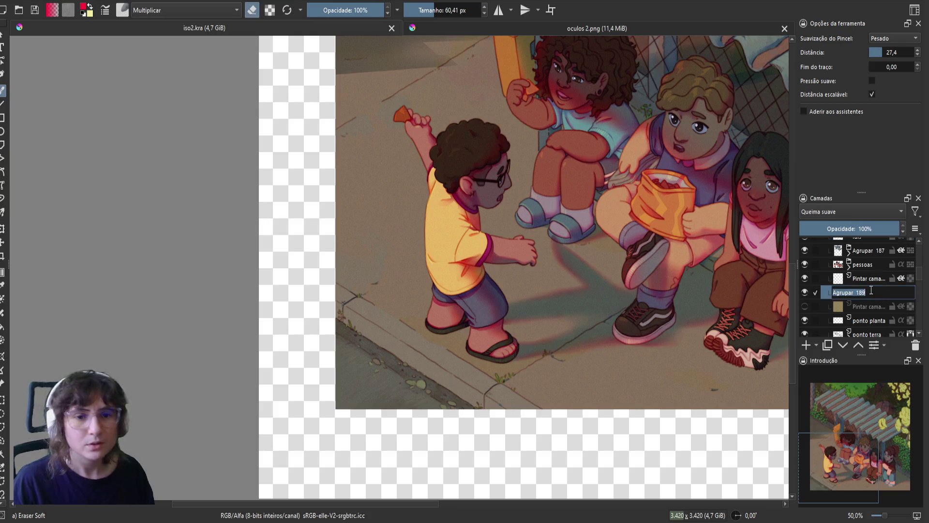
type("sombra")
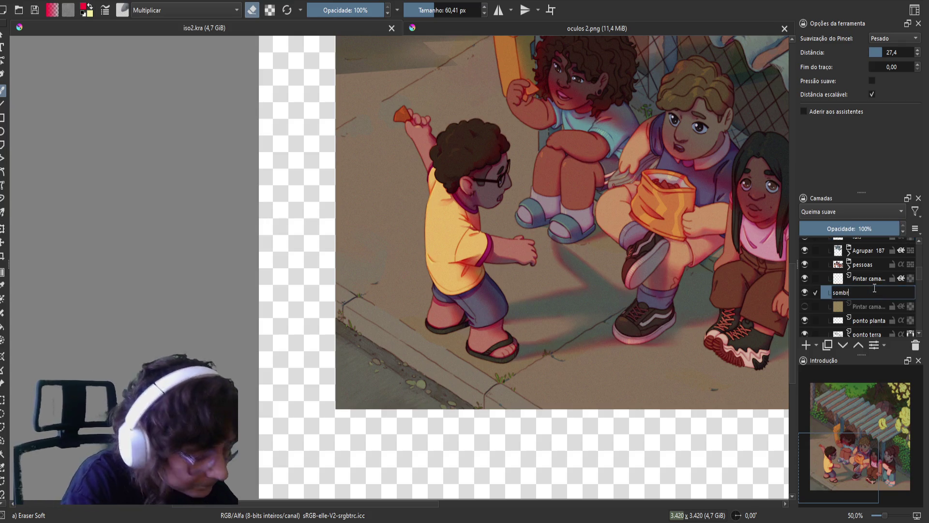
key("Return")
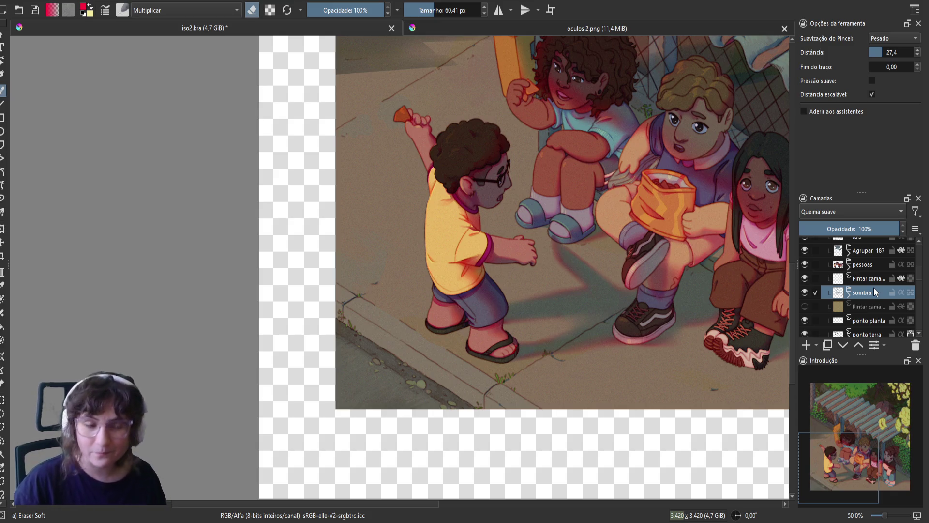
key("ctrl+s")
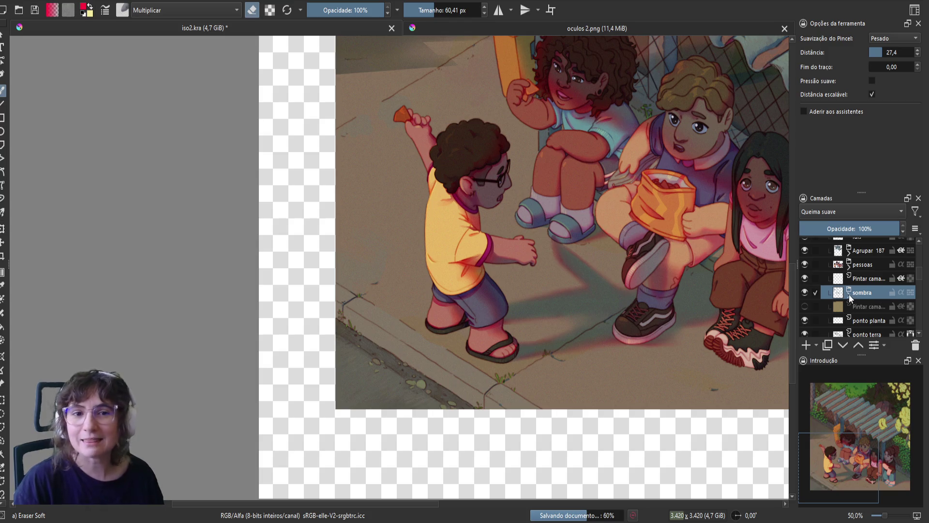
left_click(849, 294)
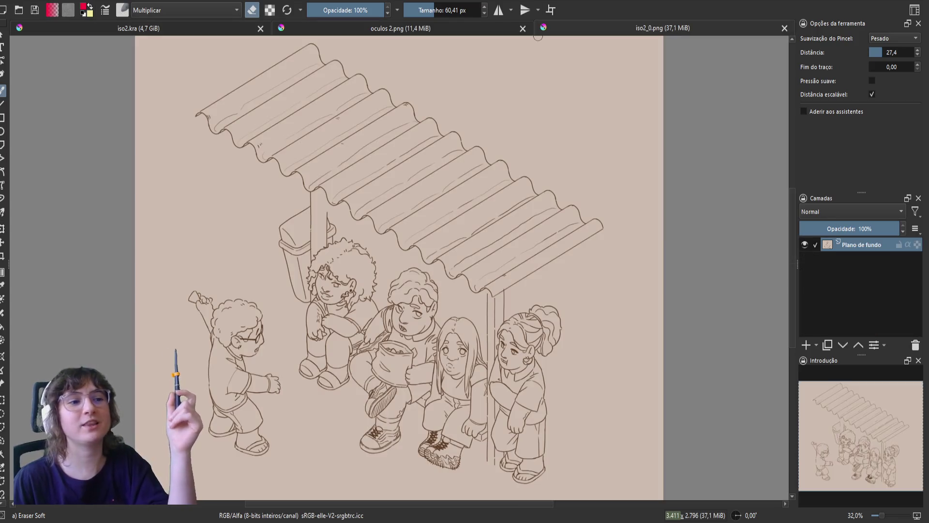
- Fit the sketch in view, close iso2_0.png, and pan iso2.kra to the roof and trees
key("minus")
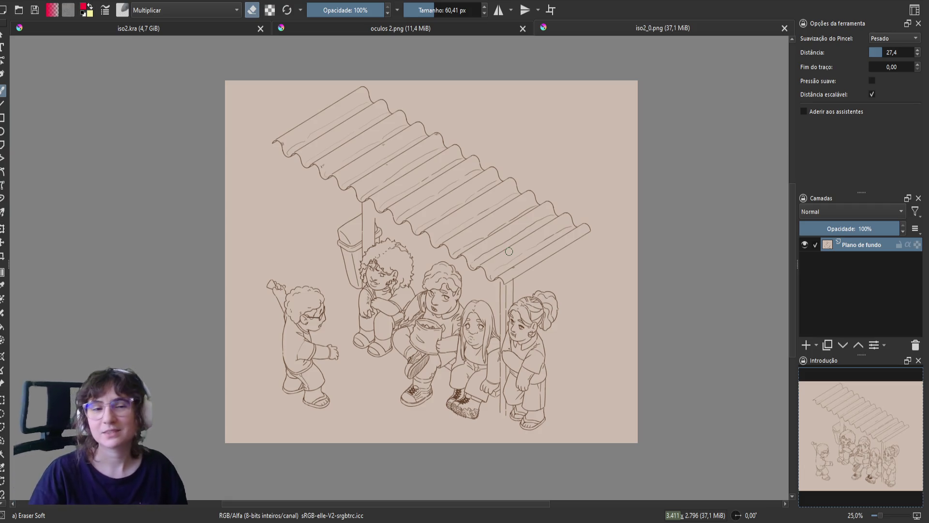
left_click(784, 28)
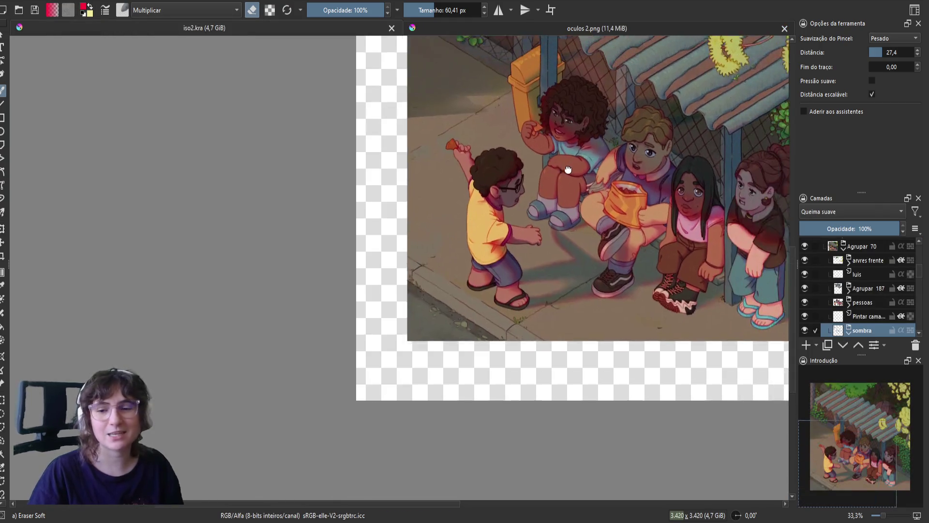
mouse_move(568, 170)
left_mouse_down()
mouse_move(523, 249)
mouse_move(560, 242)
left_mouse_up()
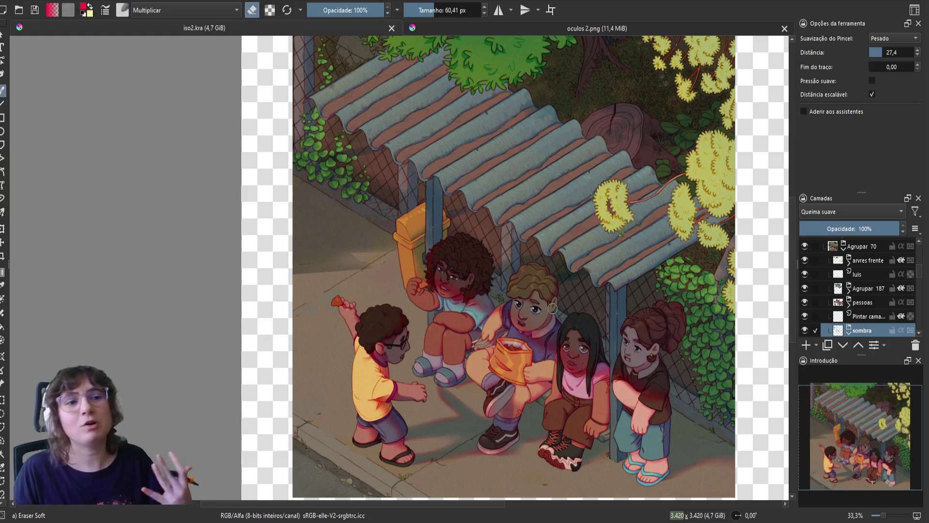
- Select the sombra layer inside its group
left_click_drag(486, 302, 468, 317)
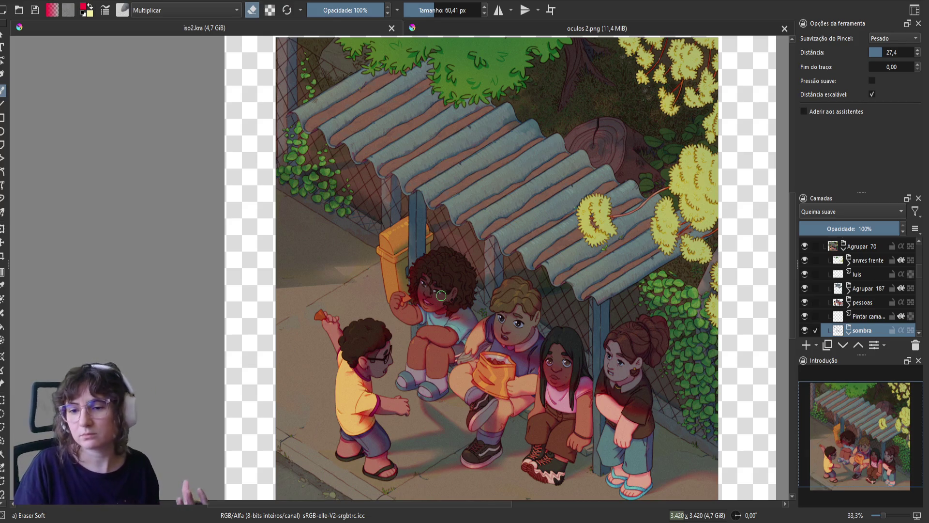
scroll(436, 363, "up", 1)
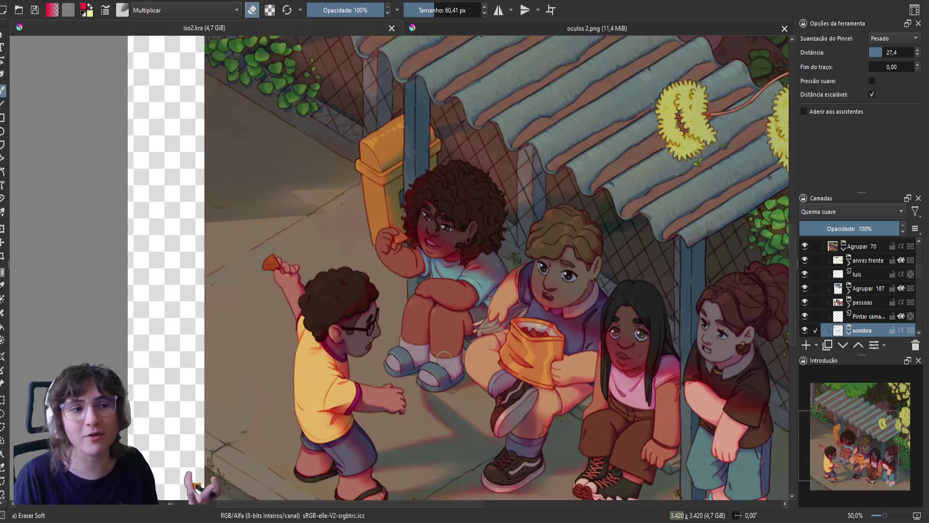
scroll(437, 356, "down", 1)
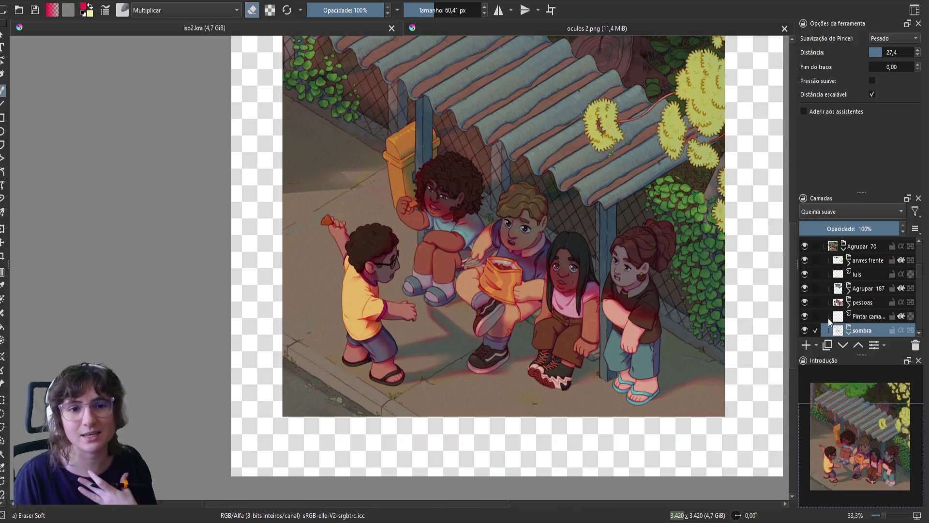
scroll(828, 318, "down", 1)
scroll(871, 324, "down", 1)
left_click(873, 300)
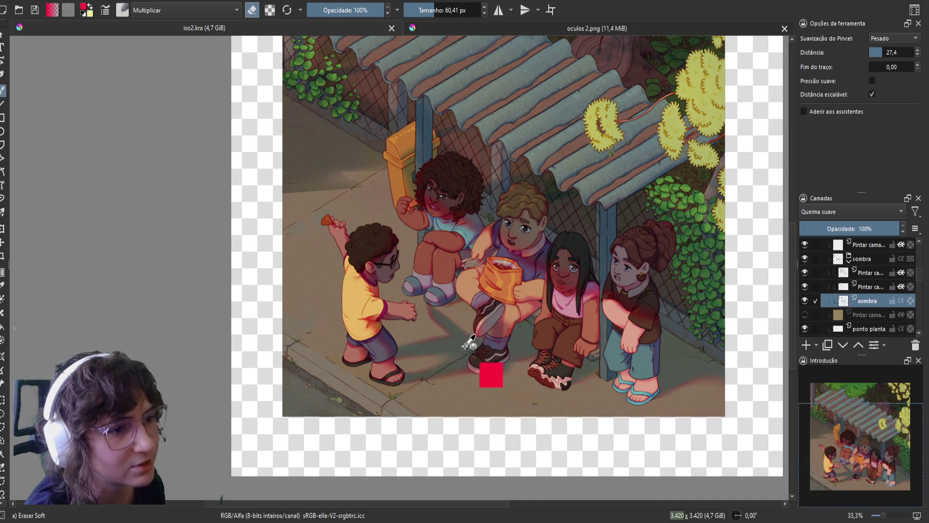
- Sample a blue-grey from the girl's hair and undo a test stroke near the boy's feet
left_click(619, 219, "ctrl")
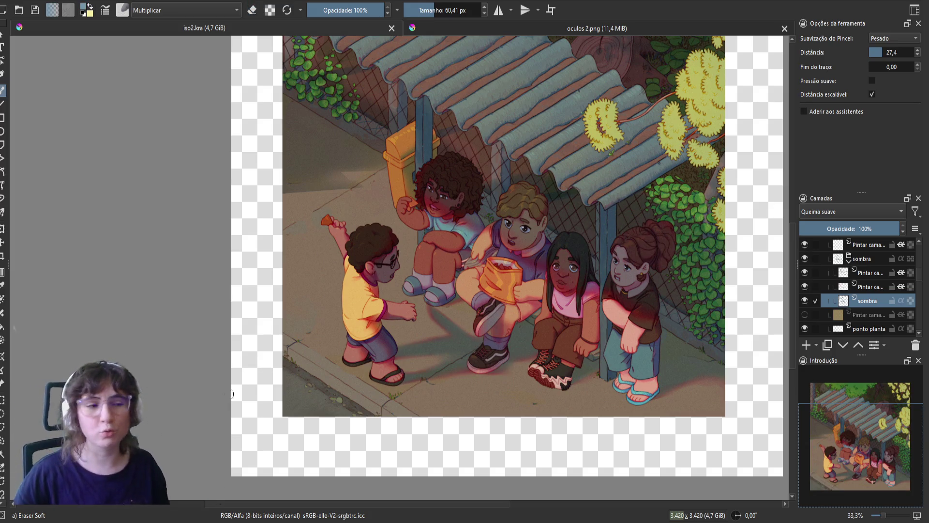
scroll(284, 368, "down", 3)
left_click_drag(352, 344, 372, 348)
key("ctrl+z")
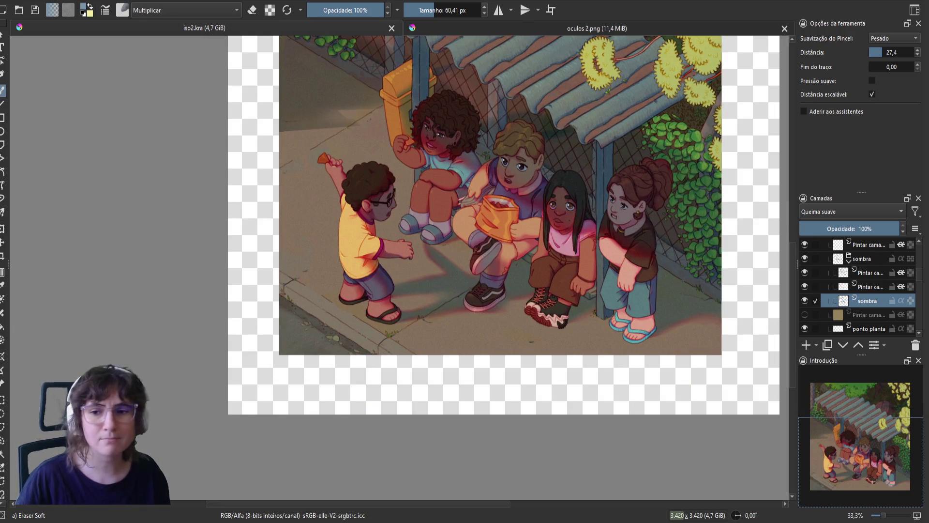
- With the Basic-5 Size brush, paint a bluish shadow along the curb under the children
right_click(373, 344)
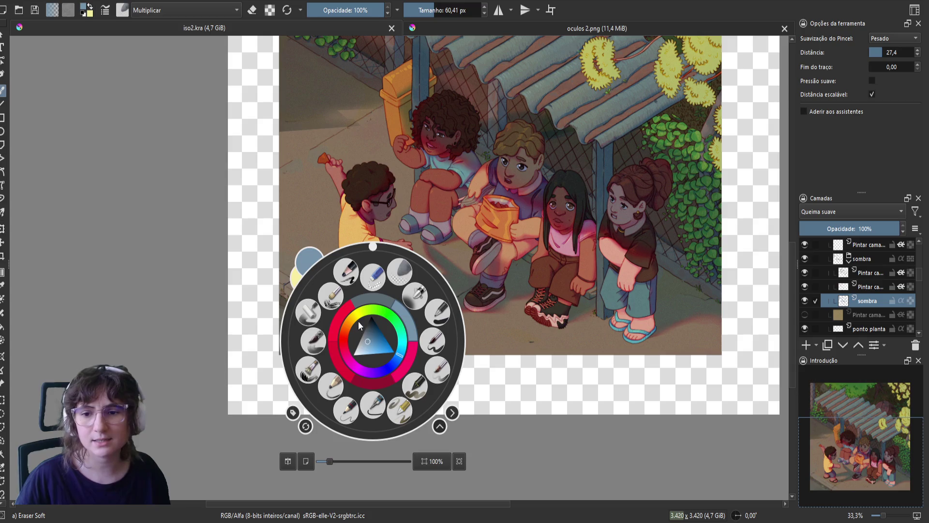
left_click(433, 346)
mouse_move(356, 341)
left_mouse_down()
mouse_move(382, 354)
mouse_move(374, 349)
left_mouse_up()
key("ctrl+z")
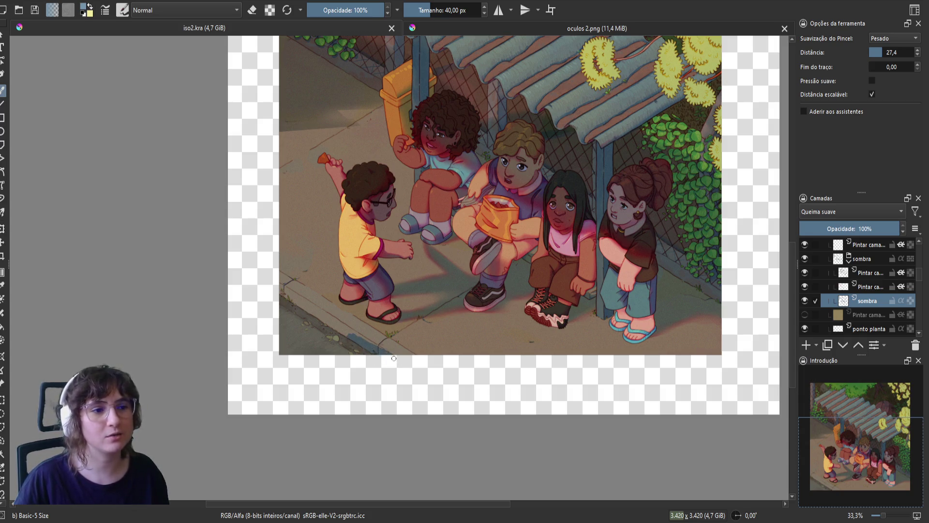
left_click_drag(370, 344, 307, 306)
key("m")
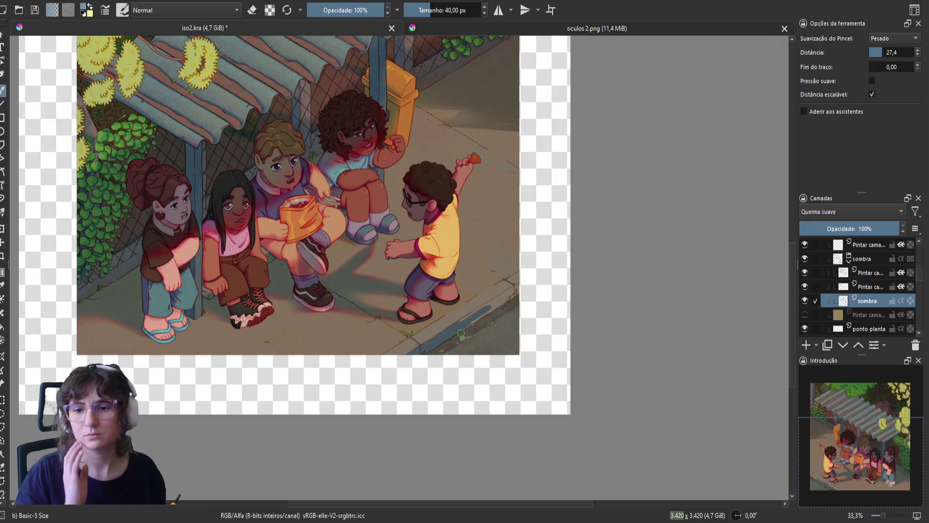
key("m")
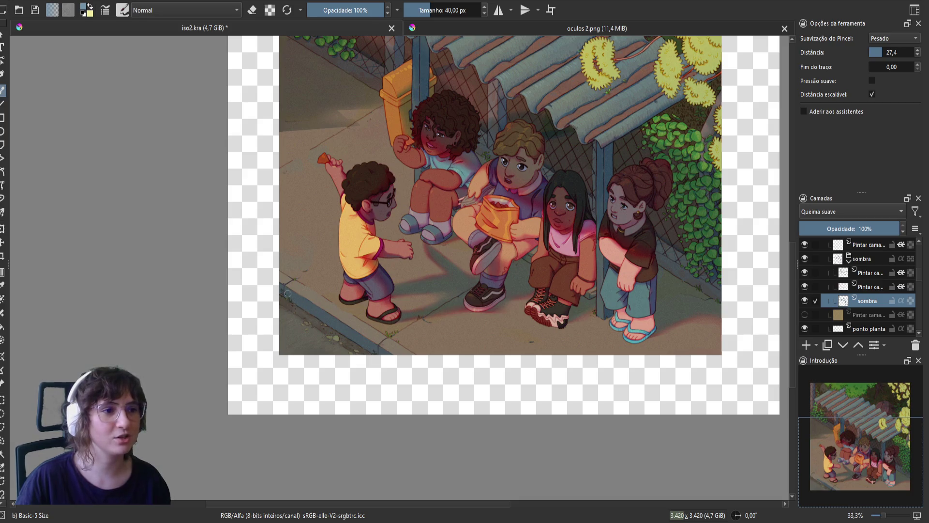
- Soften the shadow's edges using the Airbrush Soft brush in eraser mode
scroll(284, 298, "up", 1)
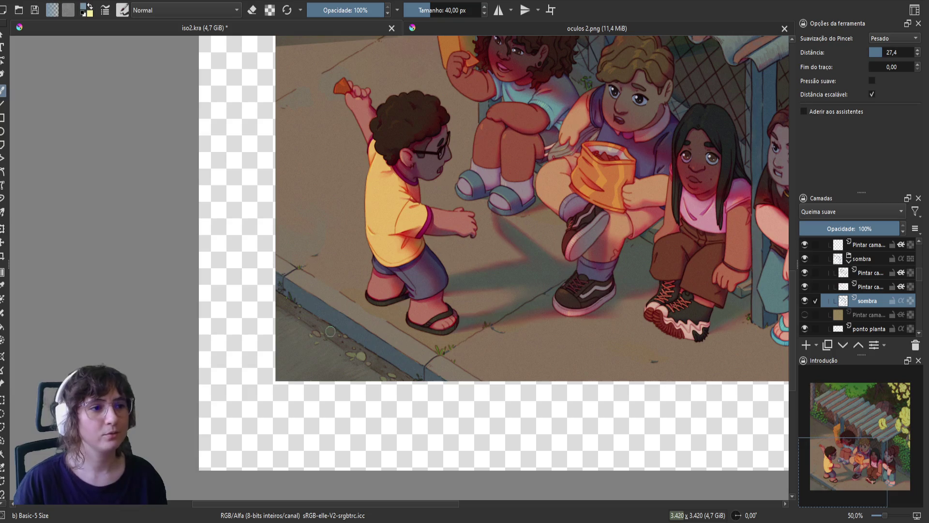
right_click(300, 281)
left_click(343, 234)
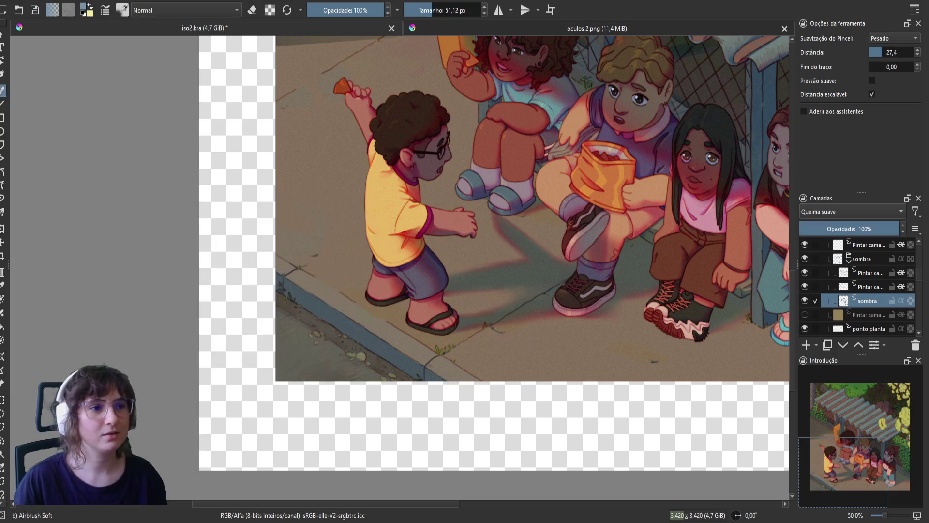
key("e")
left_click_drag(291, 291, 508, 404)
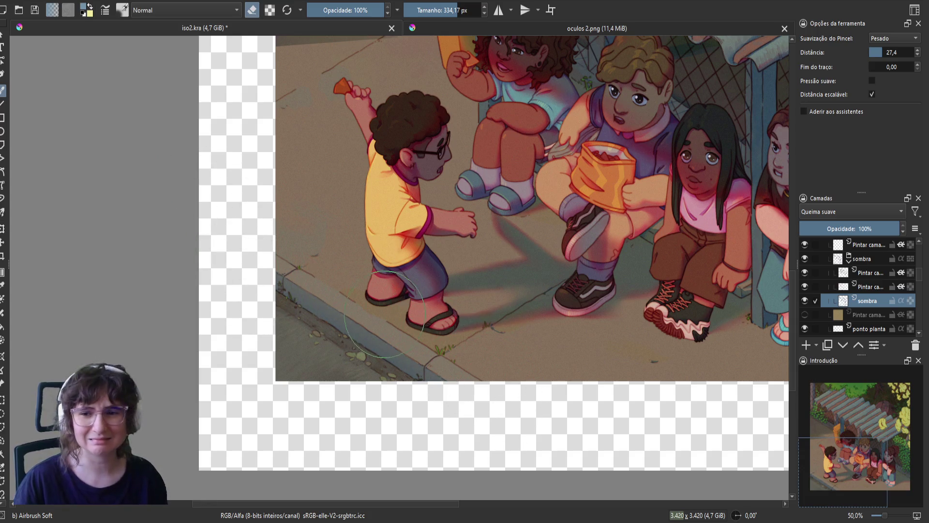
key("bracketleft")
key("bracketleft")
key("bracketleft")
left_click_drag(413, 363, 395, 355)
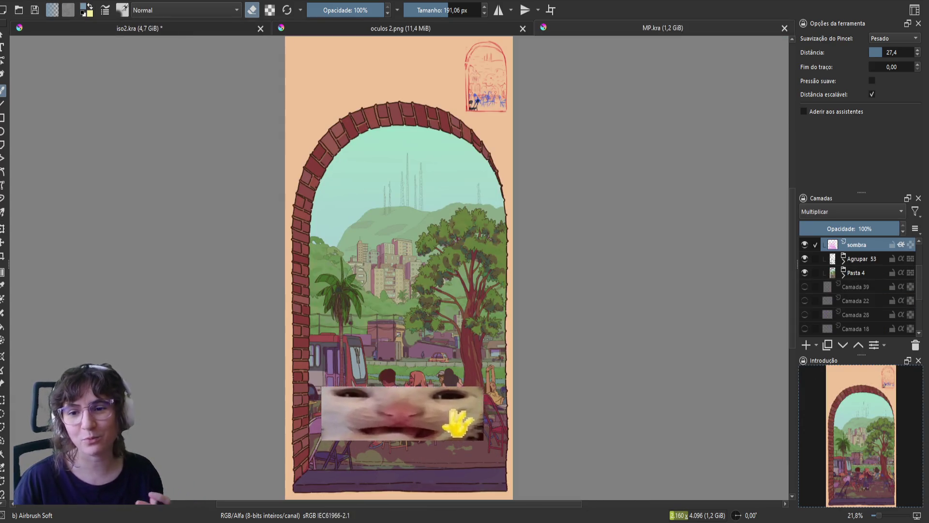
left_click_drag(352, 294, 402, 244)
- In MP.kra, bring the buildings and tram into view and hide the sombra layer
scroll(394, 260, "up", 3)
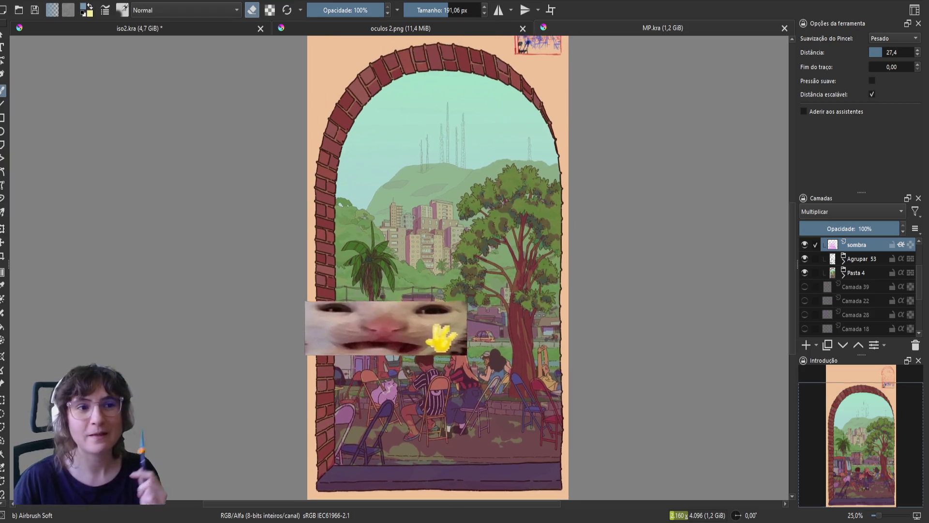
scroll(440, 307, "down", 1)
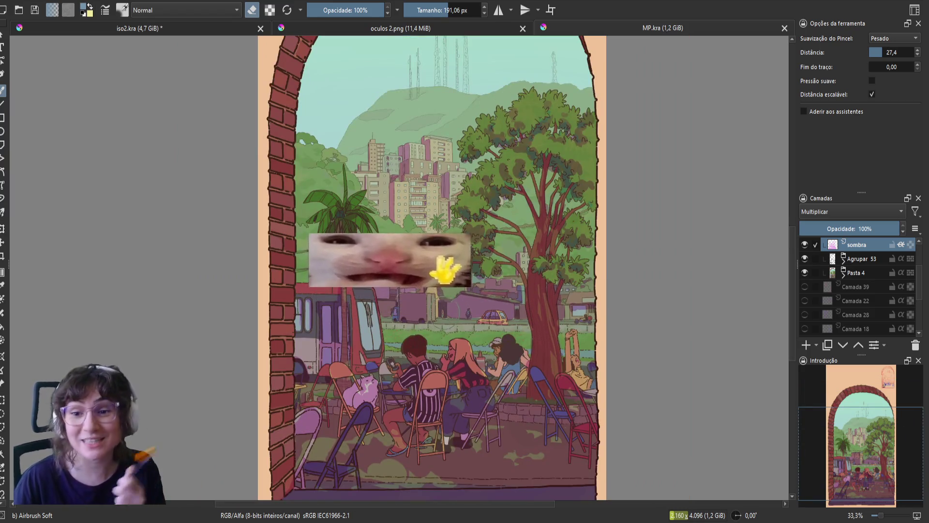
scroll(424, 253, "up", 2)
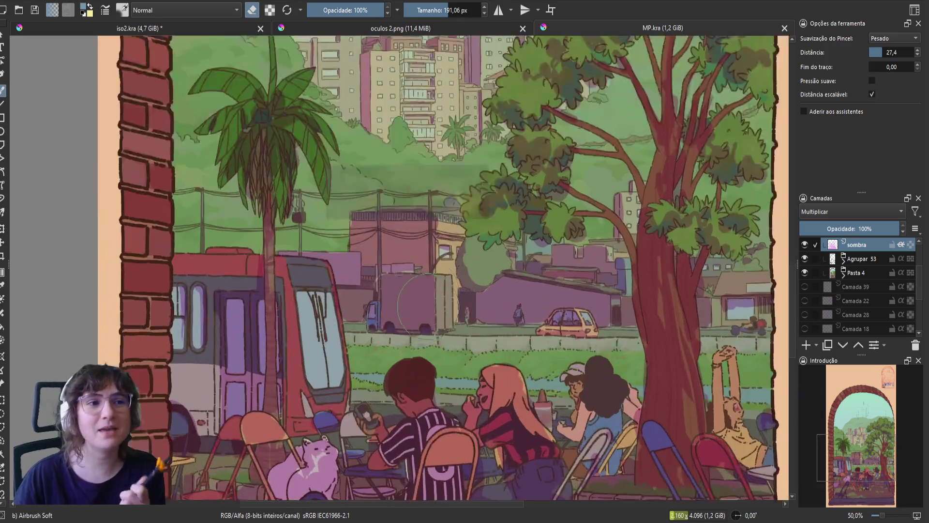
left_click_drag(289, 206, 344, 227)
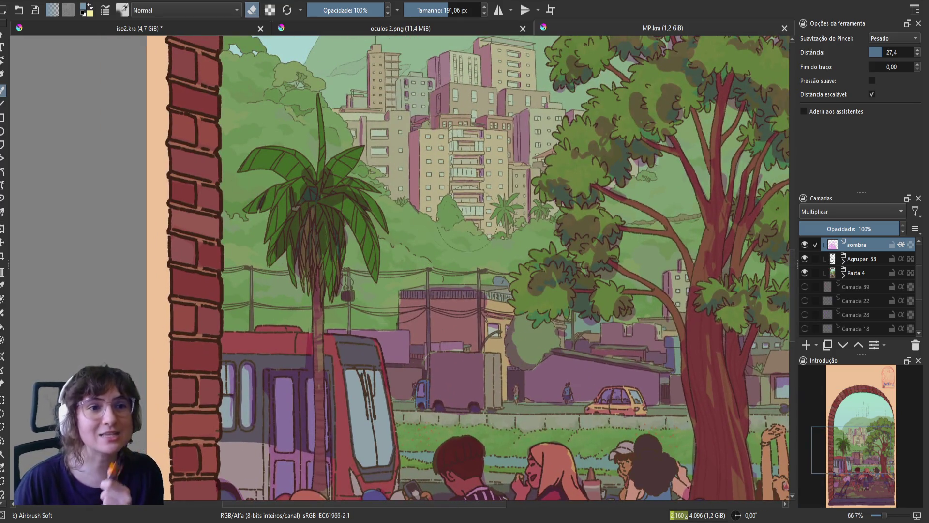
scroll(477, 218, "down", 1)
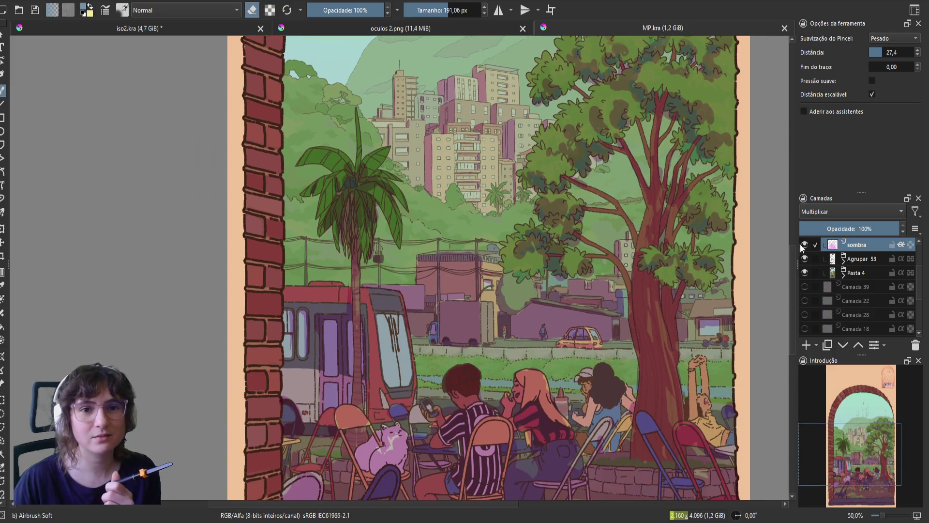
left_click(805, 244)
scroll(583, 273, "down", 1)
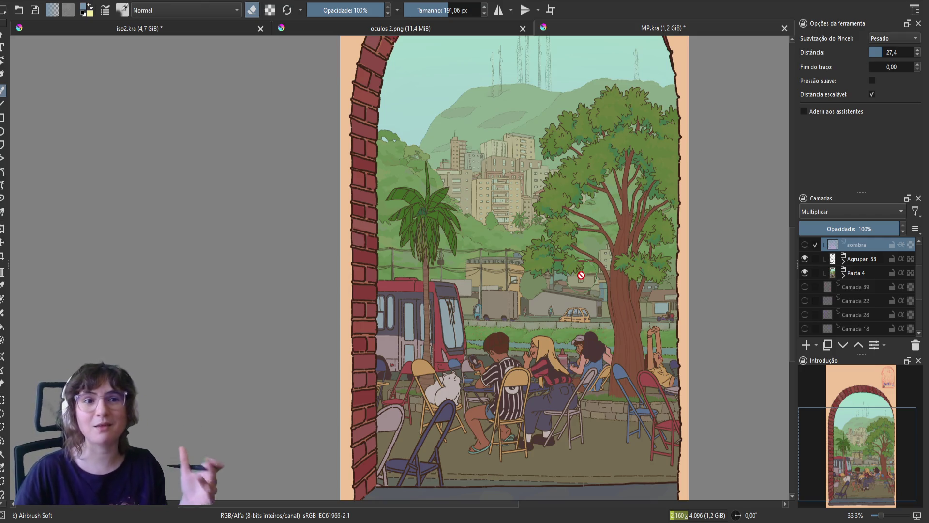
scroll(581, 275, "down", 1)
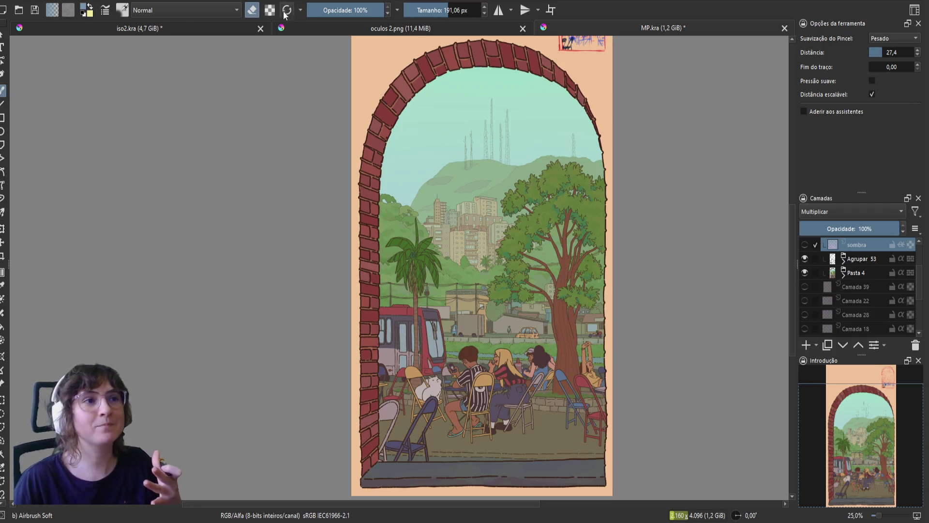
- Compare against iso2.kra, turn MP.kra's sombra layer back on, and return to iso2.kra
left_click(231, 29)
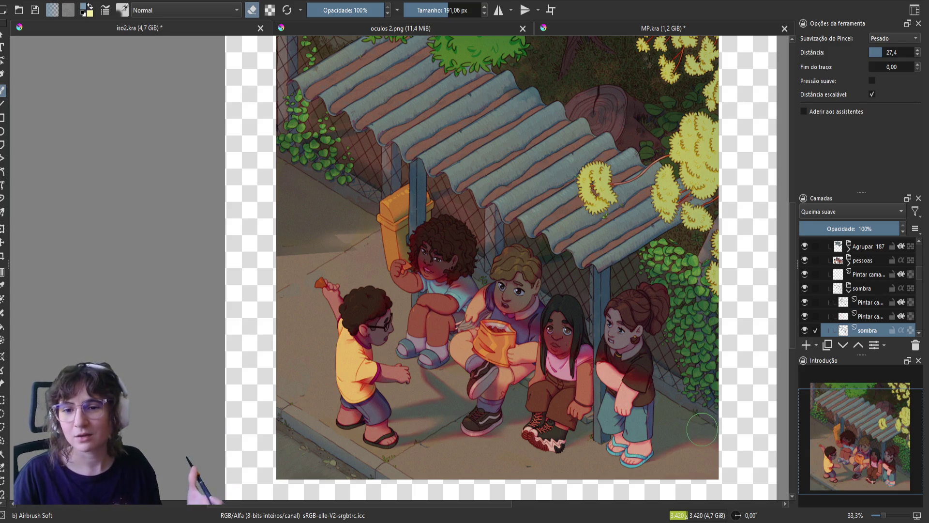
left_click(620, 30)
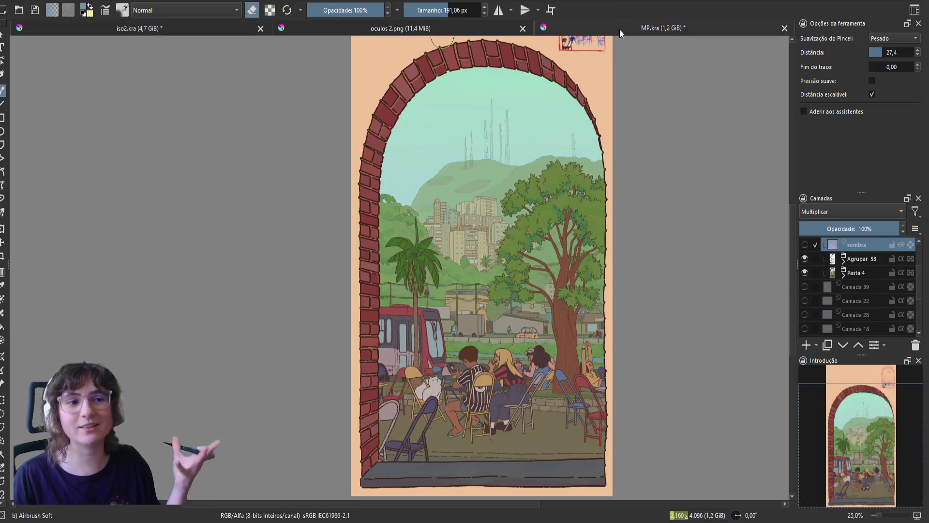
left_click(805, 245)
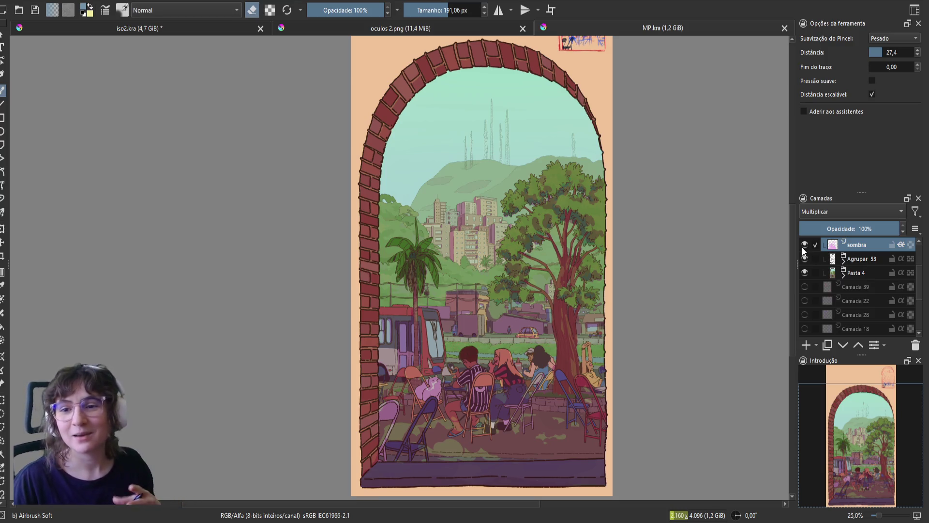
left_click(227, 22)
- Pan and zoom the iso2.kra canvas to frame the whole shelter illustration
left_click_drag(573, 262, 552, 289)
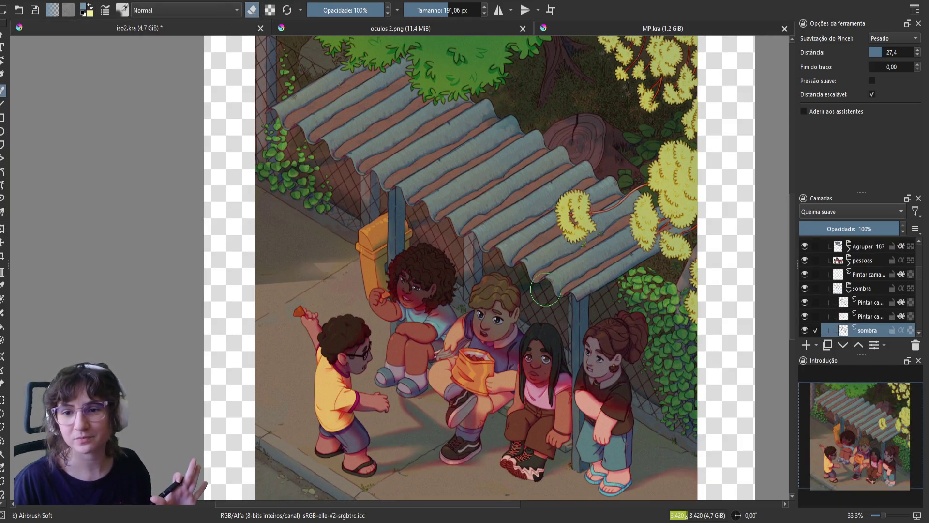
scroll(545, 289, "down", 2)
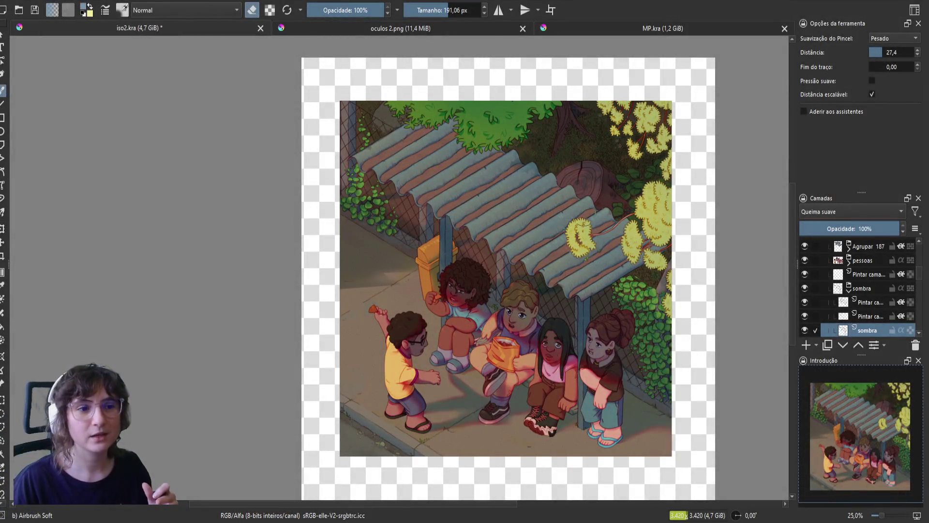
scroll(562, 290, "up", 1)
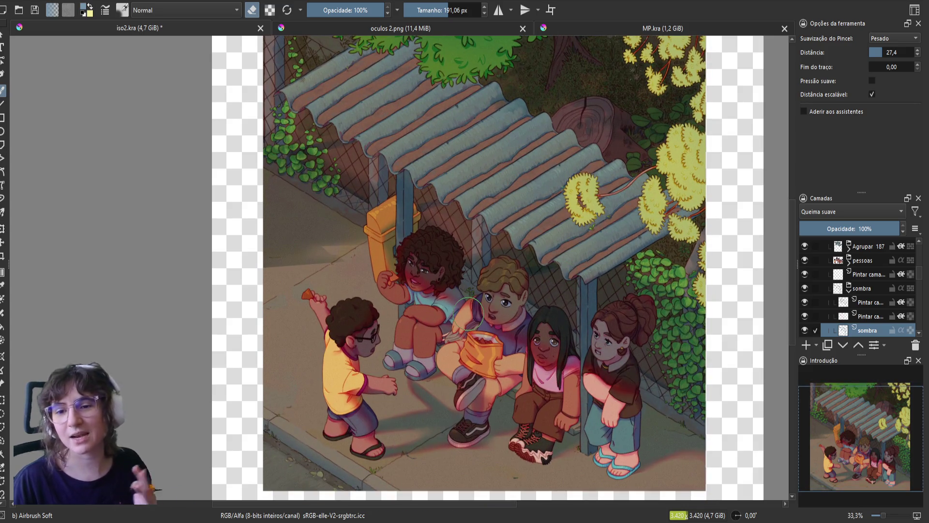
- Look over the MP.kra street scene and tram, then return to iso2.kra and save it
left_click(654, 30)
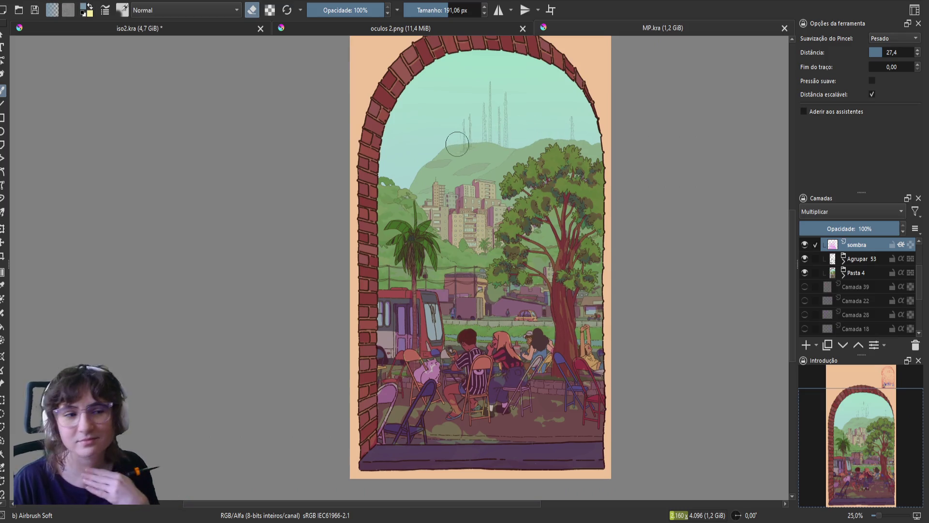
scroll(455, 271, "up", 1)
scroll(455, 271, "up", 1)
left_click_drag(443, 278, 440, 240)
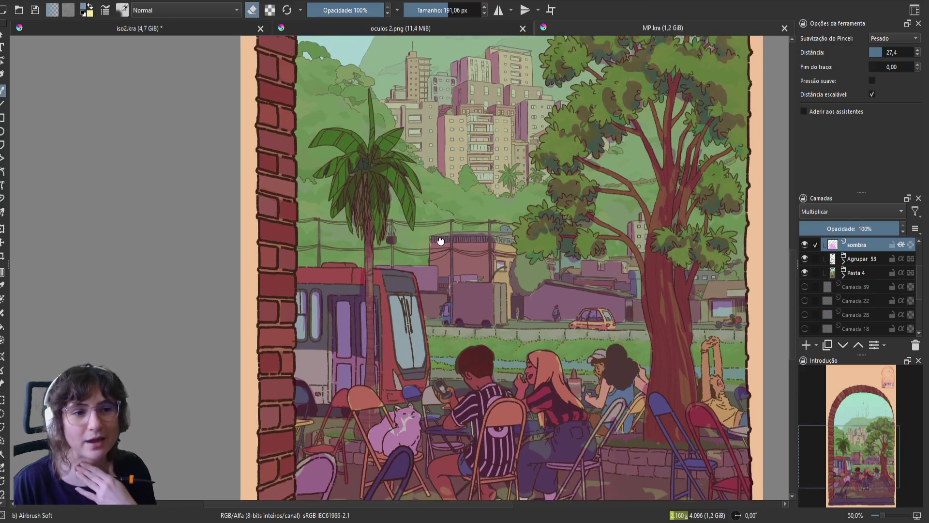
scroll(378, 351, "up", 2)
mouse_move(390, 344)
left_mouse_down()
mouse_move(332, 344)
mouse_move(269, 360)
left_mouse_up()
scroll(513, 315, "down", 1)
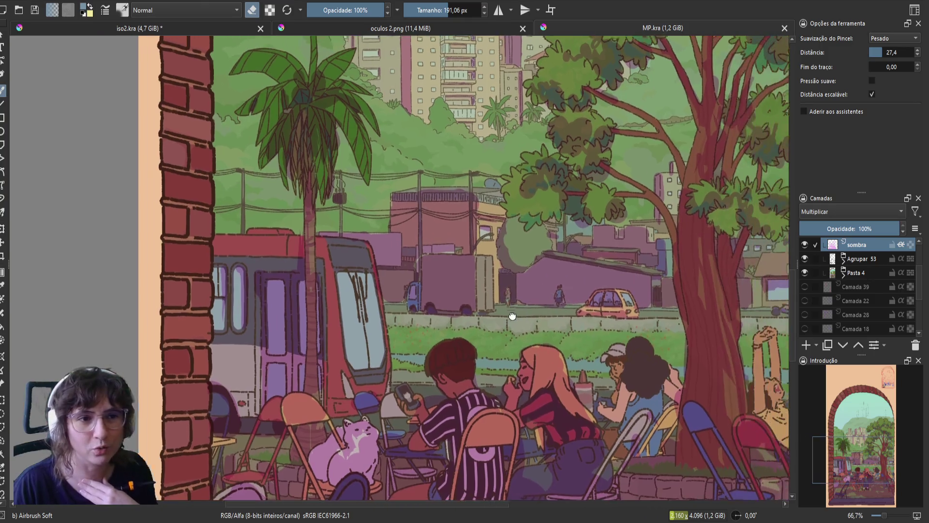
left_click_drag(512, 316, 487, 322)
scroll(500, 319, "up", 4)
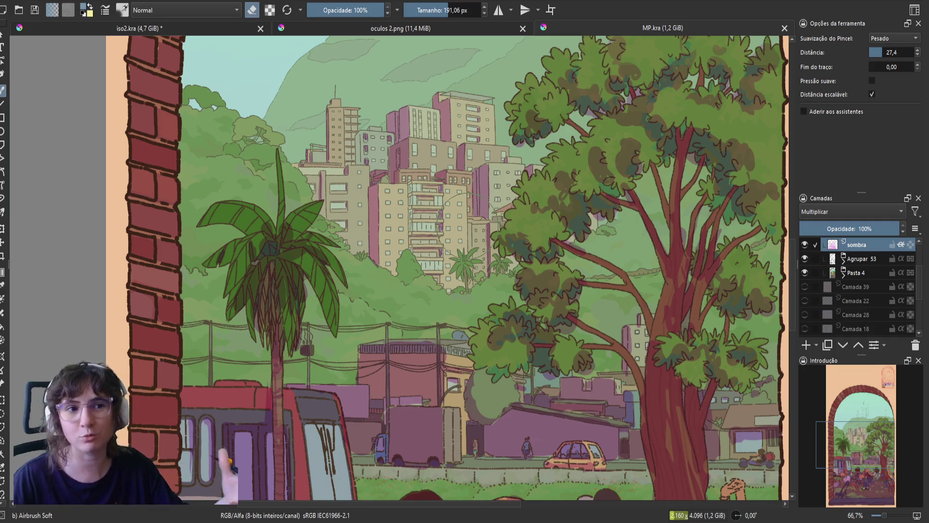
scroll(464, 225, "down", 3)
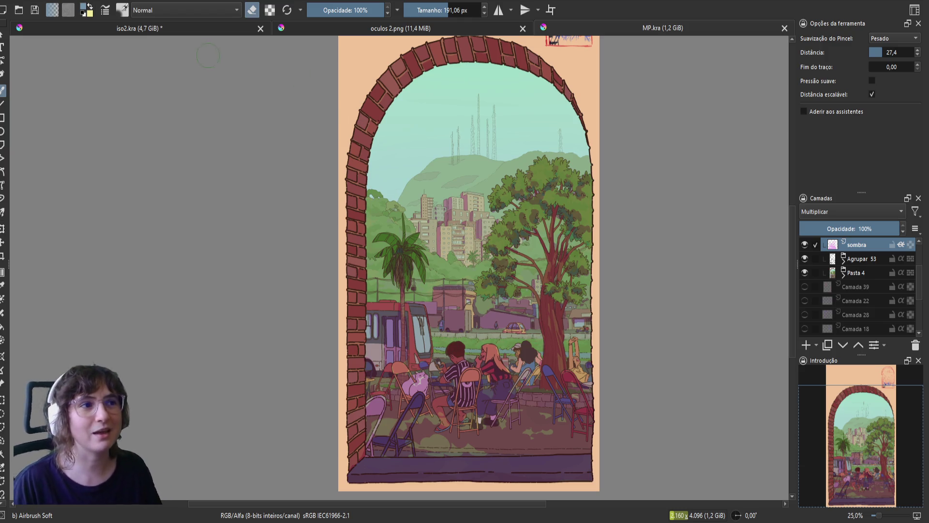
left_click(187, 28)
key("ctrl+s")
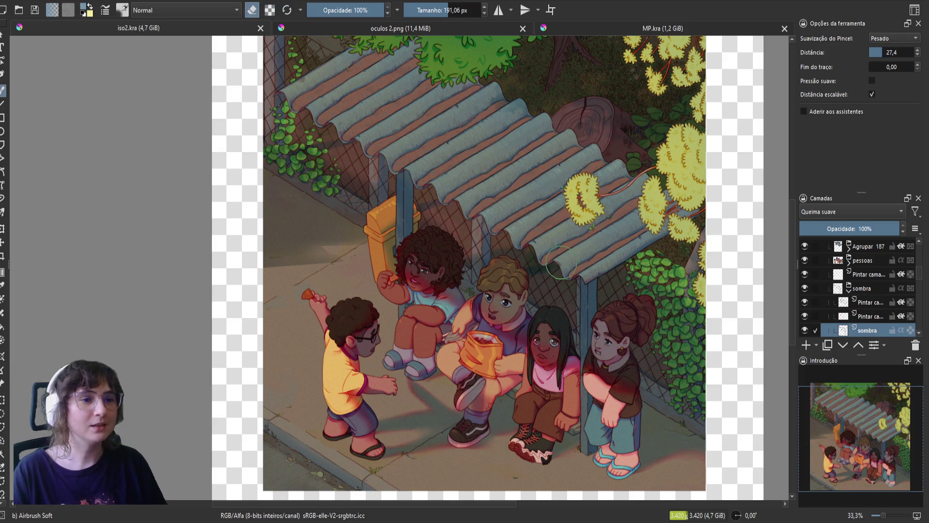
- Scroll the view of the saved iso2.kra illustration
scroll(792, 303, "down", 2)
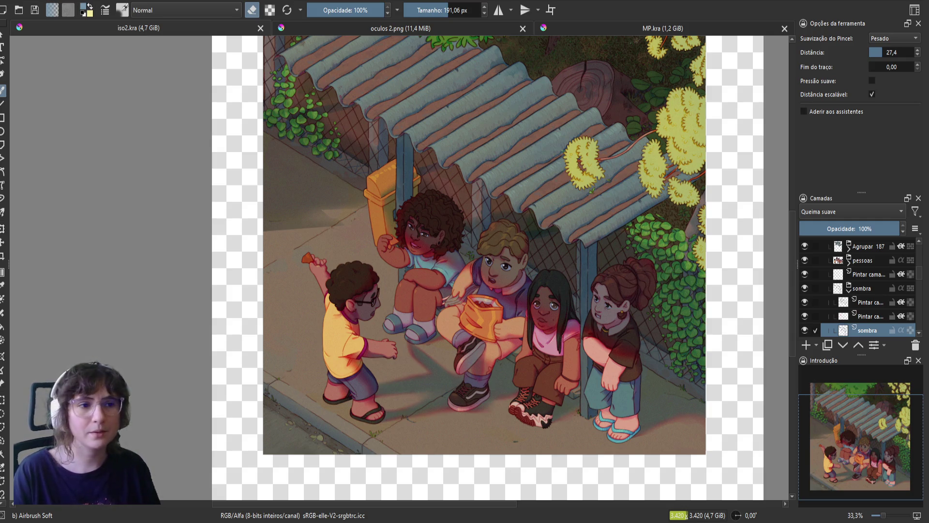
- Toggle the sombra layer's visibility twice to compare the shading with and without it
left_click(804, 288)
left_click(805, 288)
left_click(804, 288)
left_click(805, 288)
scroll(266, 375, "up", 1)
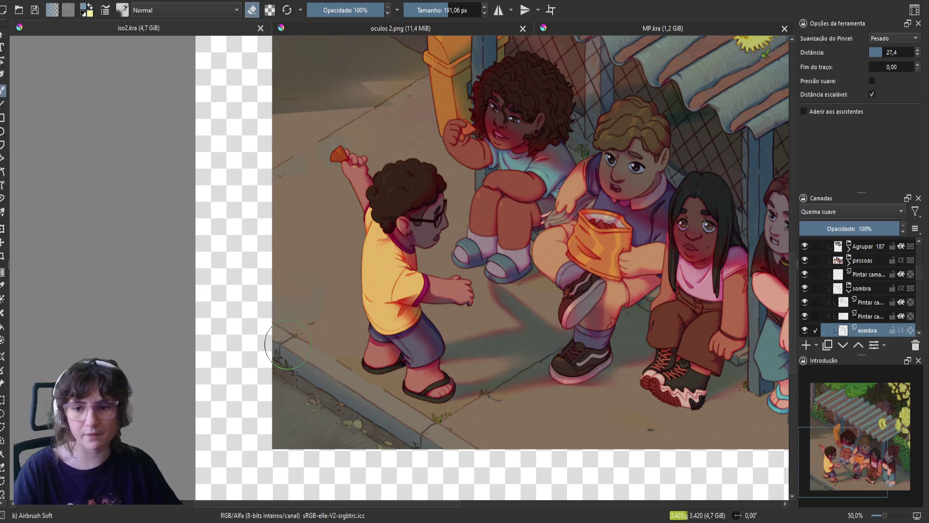
- Shrink the Airbrush Soft brush to about 38 px and airbrush and erase shadow along the curb
left_click_drag(222, 499, 209, 500)
key("bracketleft")
left_click_drag(309, 392, 269, 360)
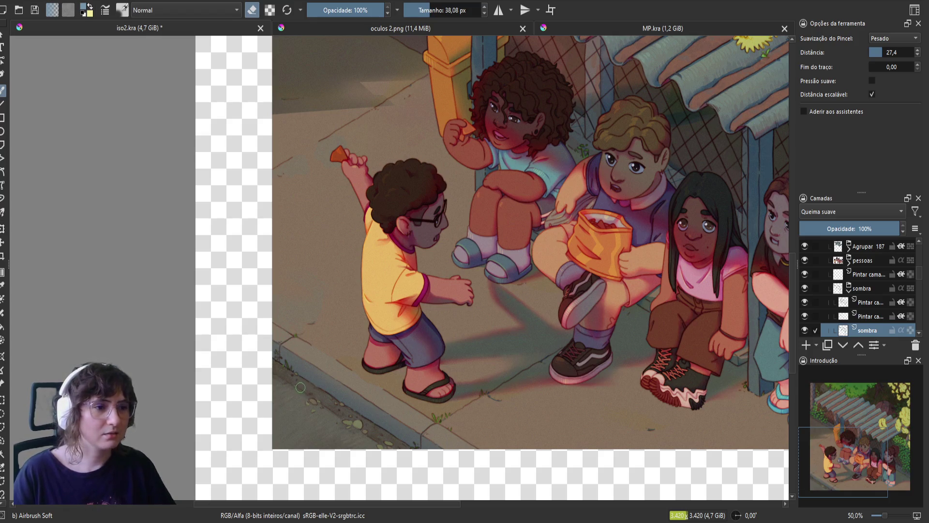
key("e")
mouse_move(279, 368)
left_mouse_down()
mouse_move(316, 398)
mouse_move(269, 364)
left_mouse_up()
key("e")
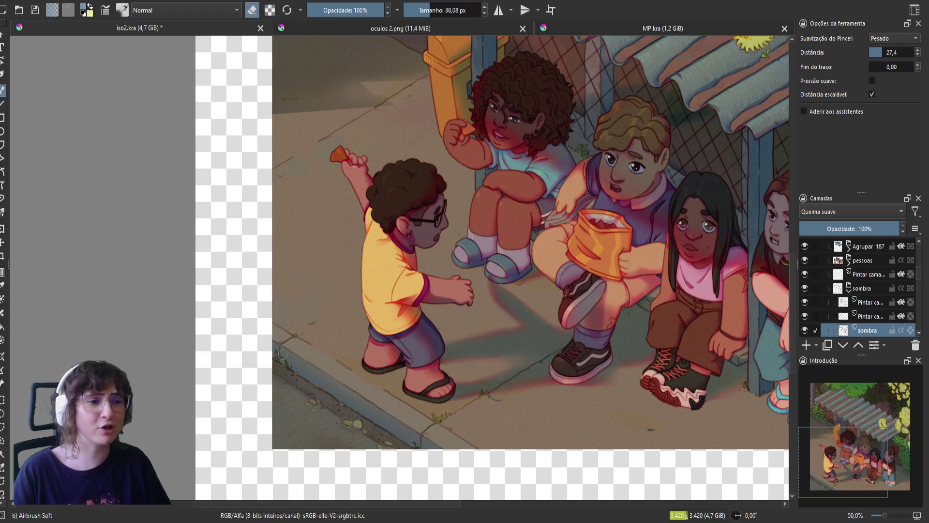
key("e")
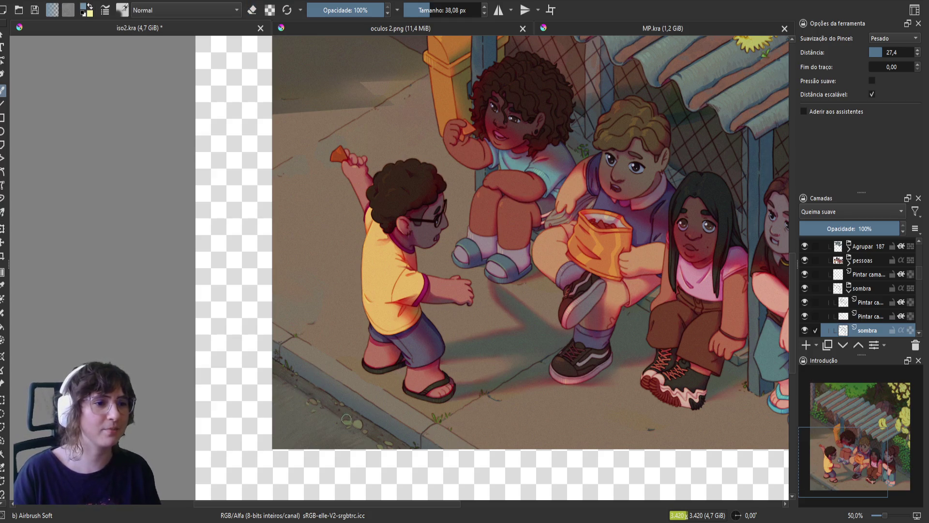
key("e")
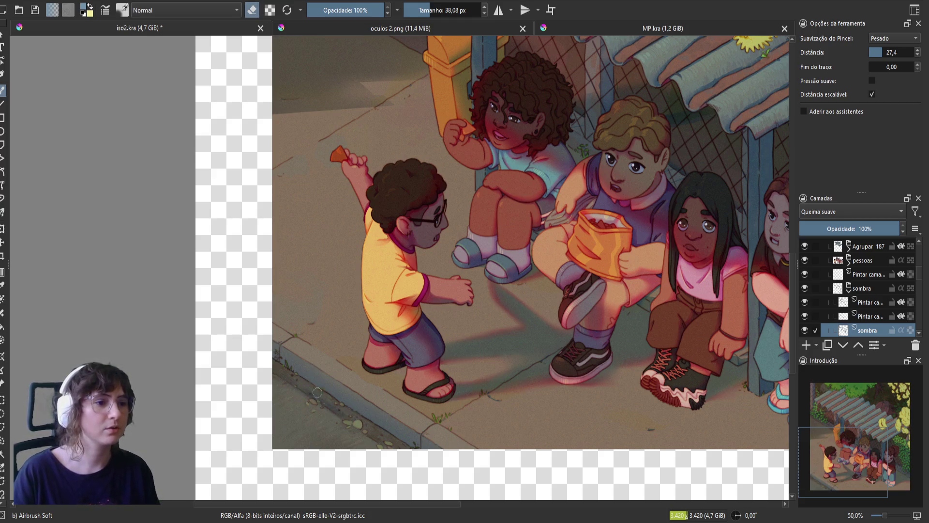
key("e")
key("e")
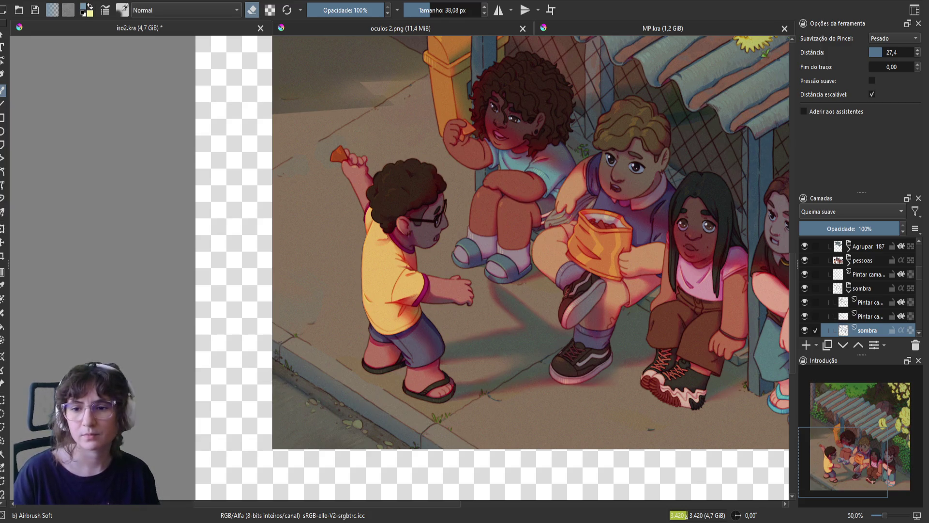
- Save iso2.kra, mirror the view and back, and rotate the view to 45 degrees
key("m")
key("ctrl+s")
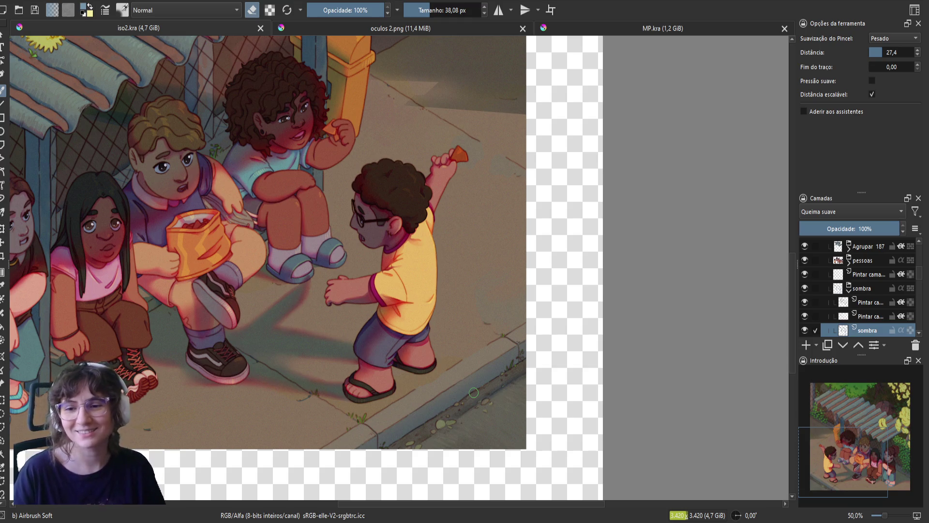
key("m")
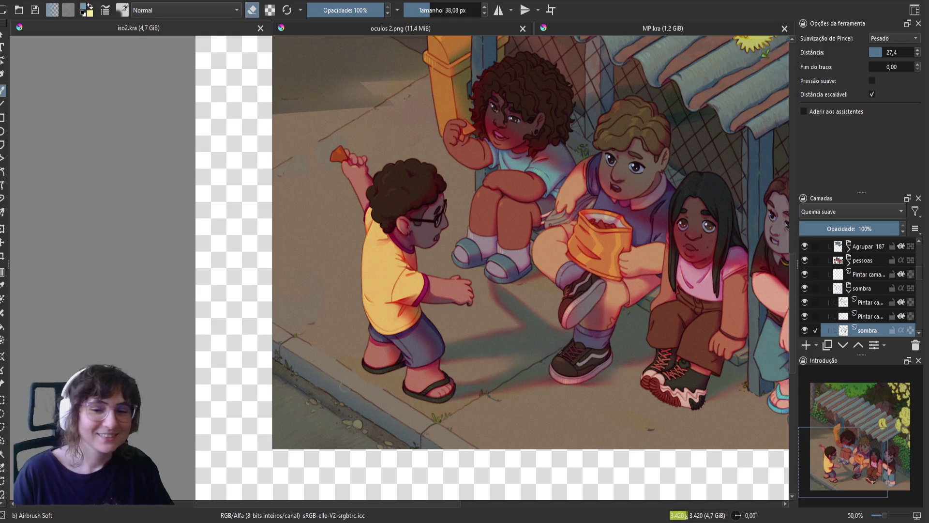
key("6")
key("6")
key("6")
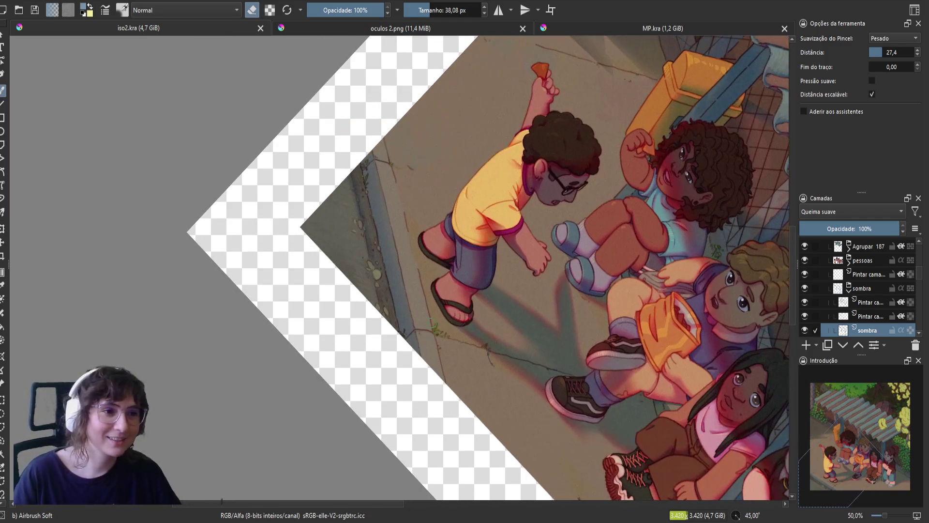
- Airbrush faint shadow on the sidewalk, toggling the eraser and halving the brush to about 19 px
left_click_drag(377, 288, 380, 312)
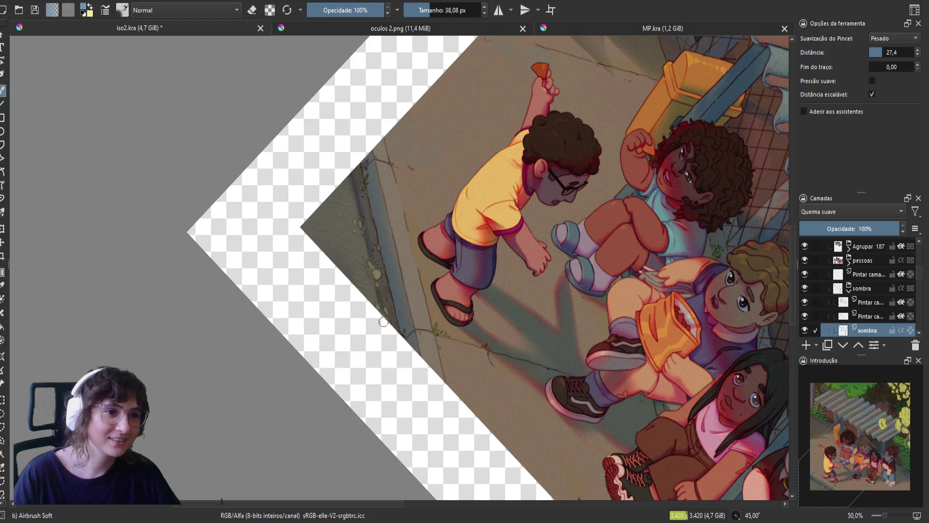
key("e")
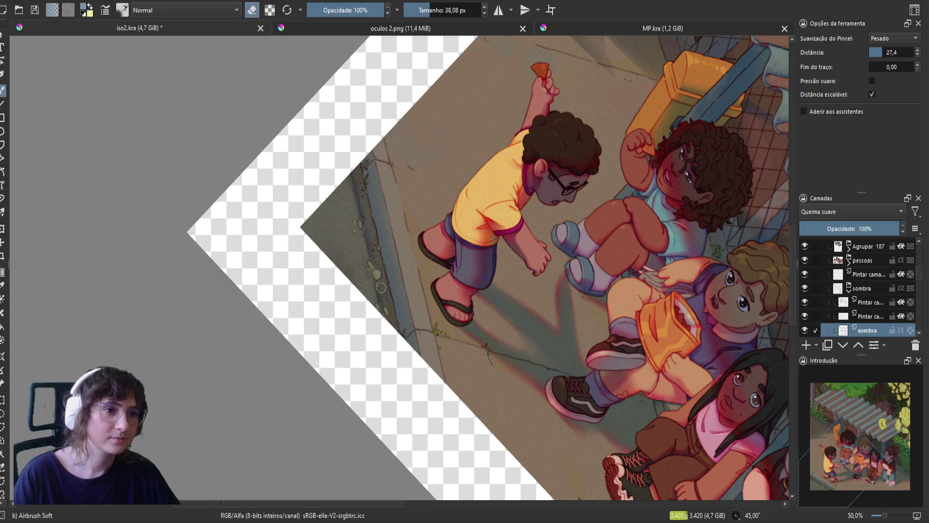
key("e")
key("e")
key("e")
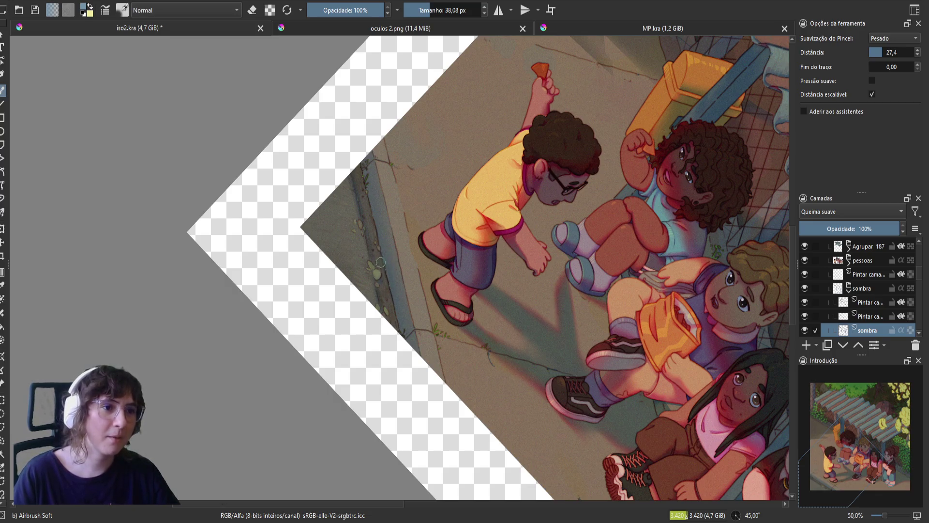
key("e")
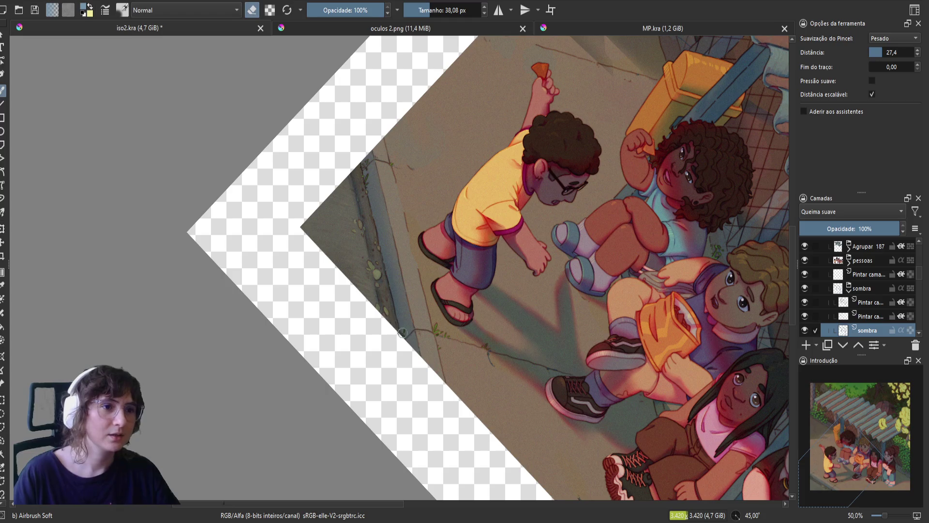
key("bracketleft")
key("bracketleft")
key("bracketleft")
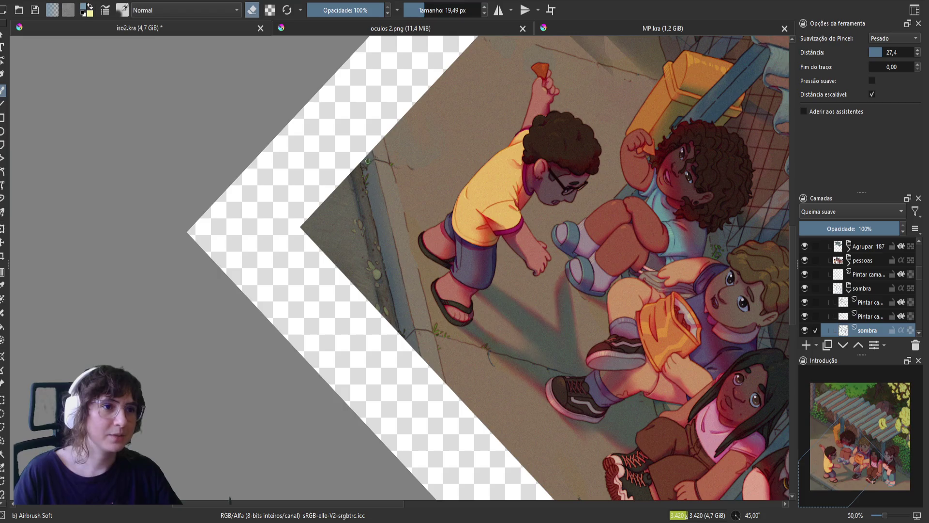
key("e")
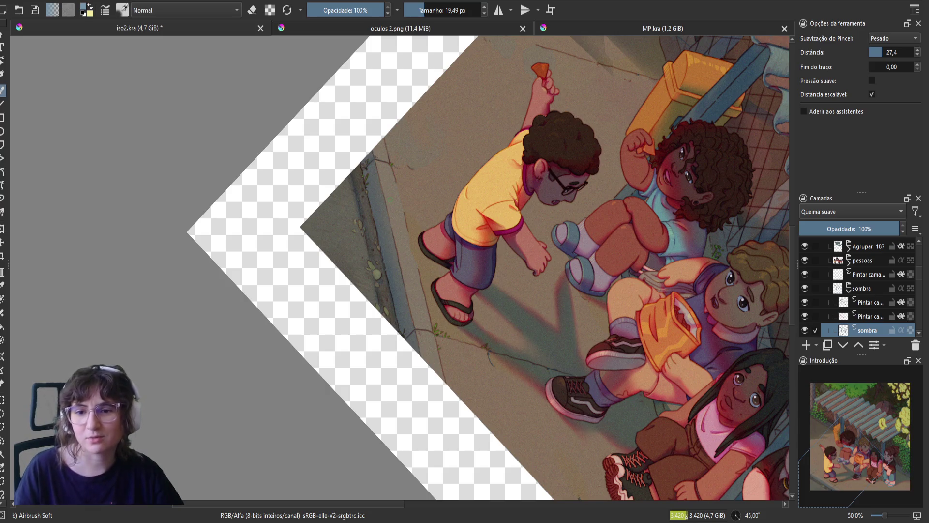
- Reset the view rotation upright, mirror the canvas, and set the airbrush to erase
key("5")
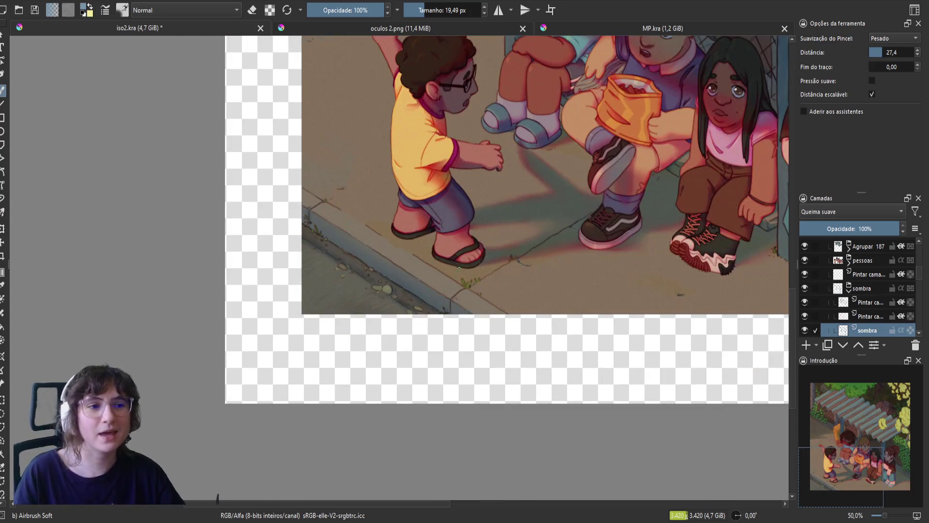
key("m")
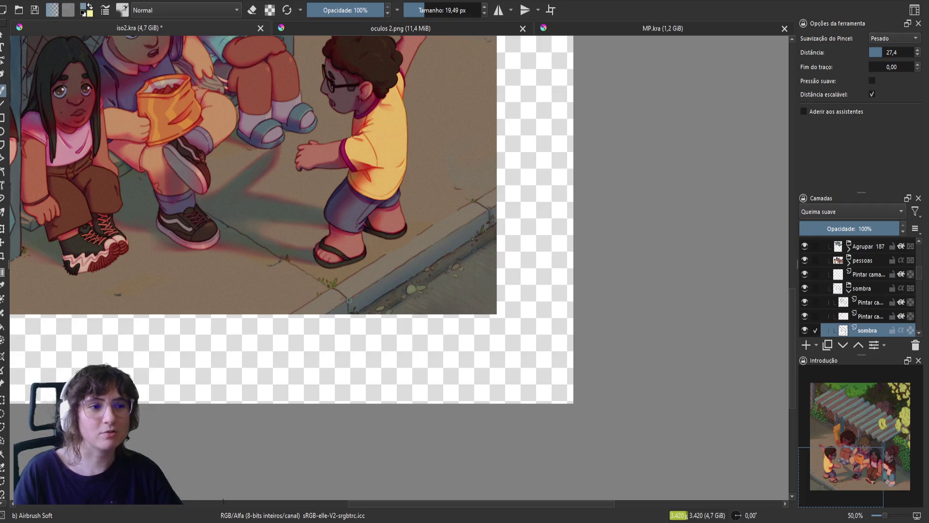
key("e")
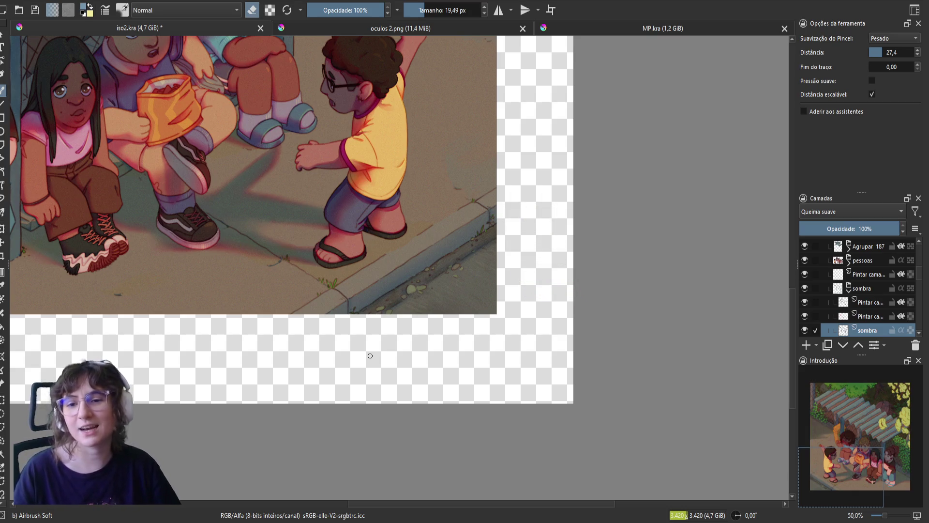
key("m")
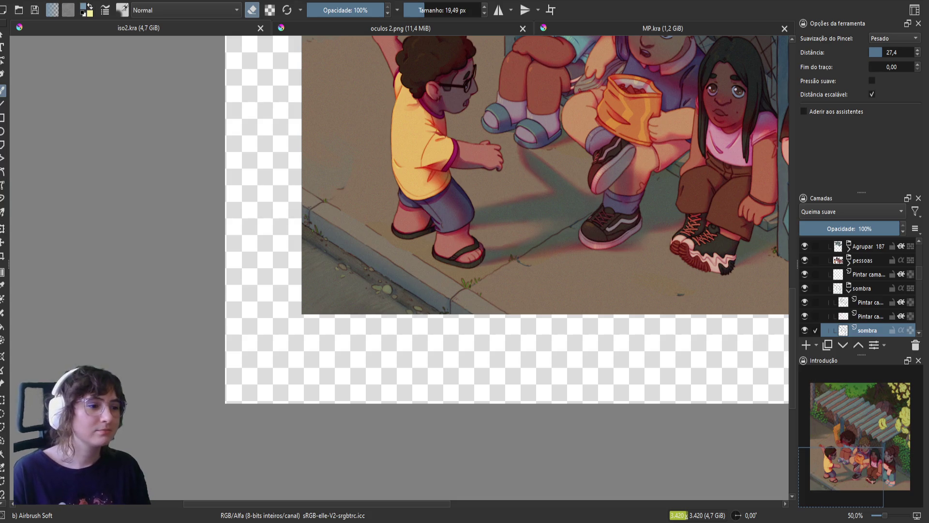
- Pan up to the roof, zoom from 33.3% to 50%, and toggle the sombra group to compare
left_click_drag(290, 334, 119, 470)
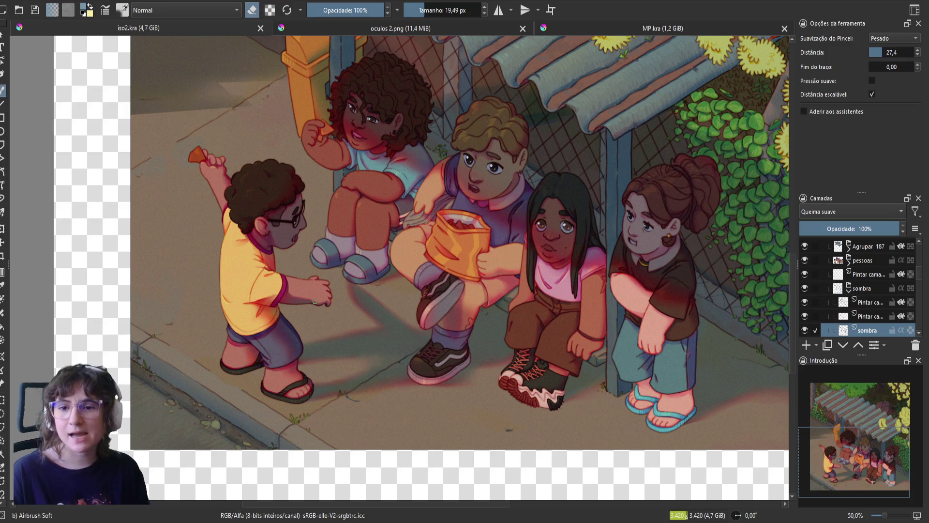
scroll(313, 300, "down", 2)
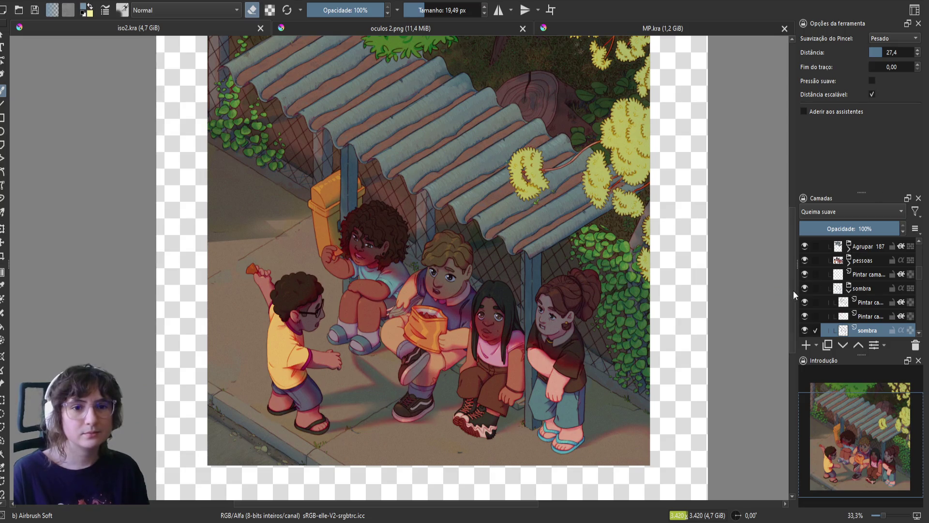
left_click(804, 288)
left_click(804, 288)
scroll(390, 403, "up", 2)
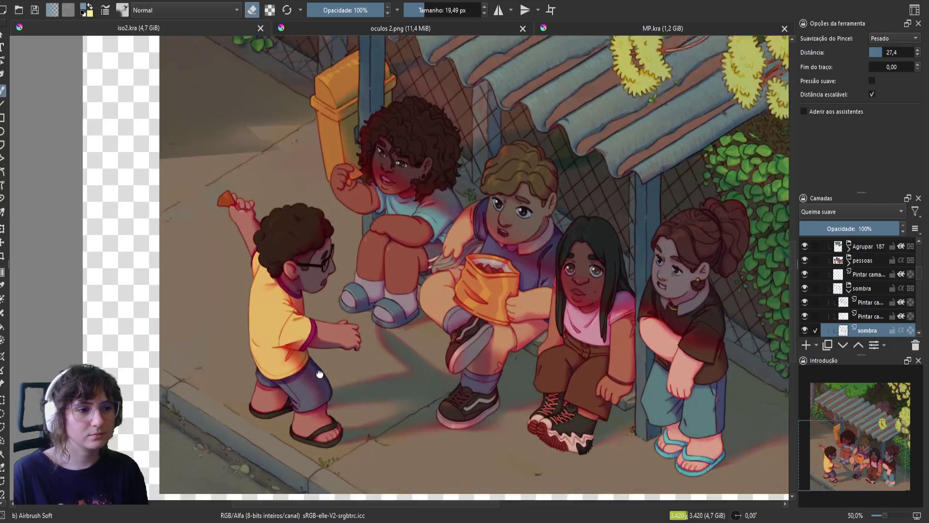
- Paint a faint soft shadow near the kerb, alternating between airbrush painting and erasing
key("e")
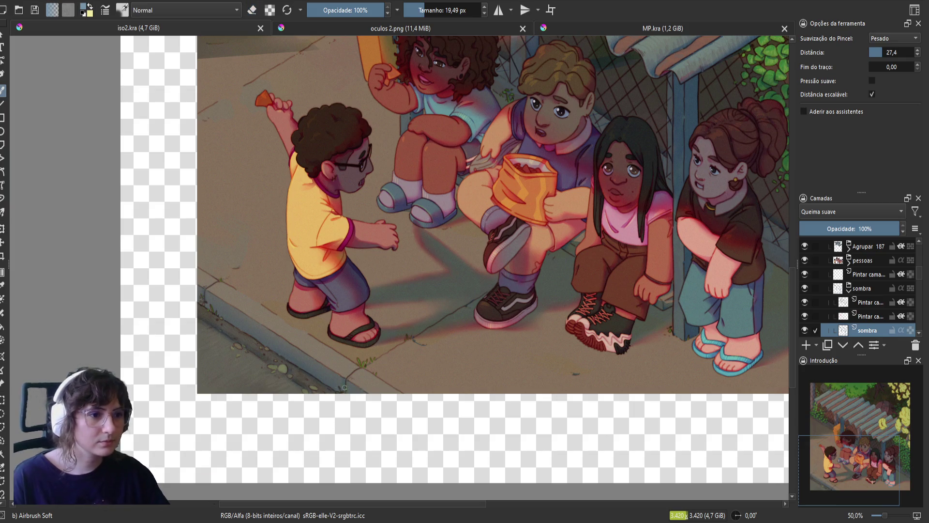
left_click_drag(344, 389, 343, 380)
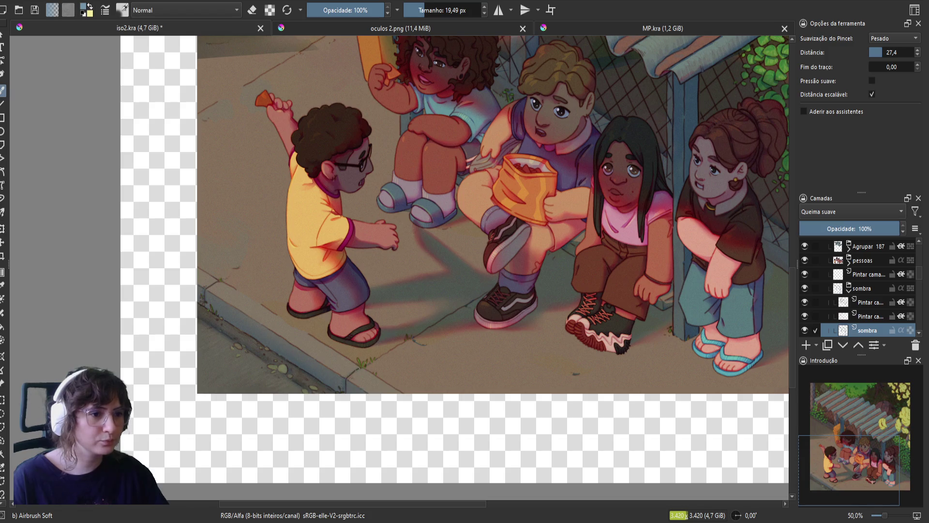
key("e")
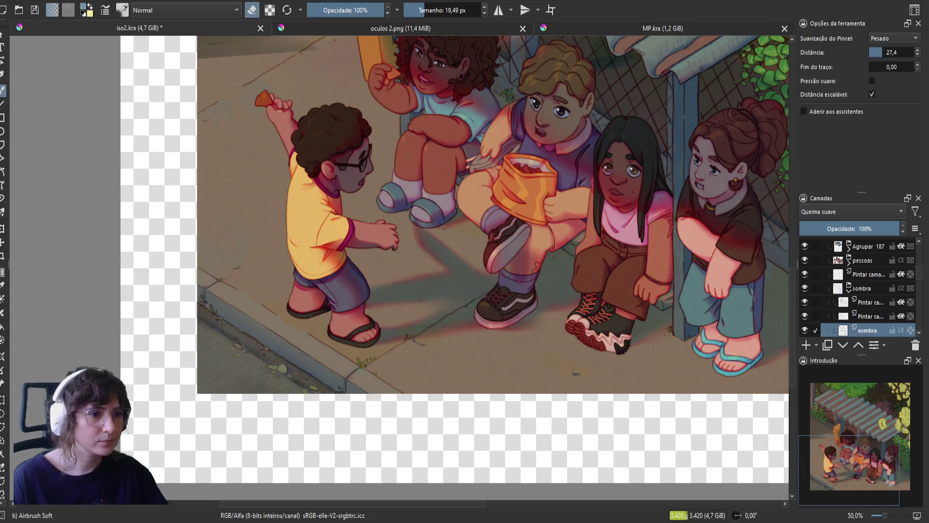
key("e")
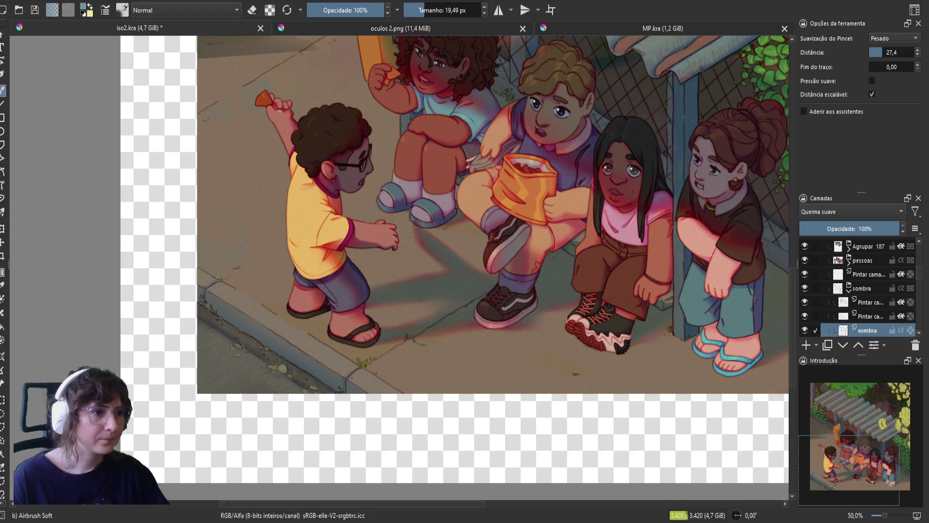
key("e")
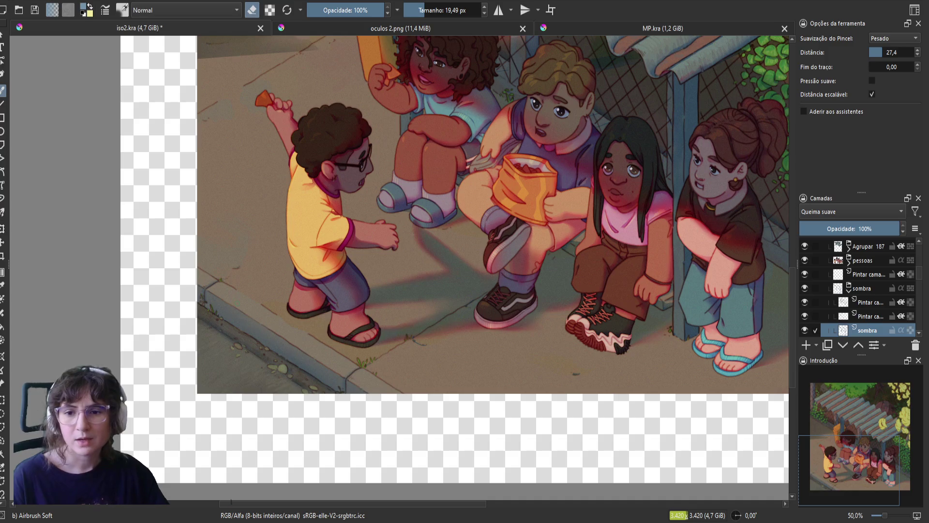
key("e")
key("e")
key("e")
key("e")
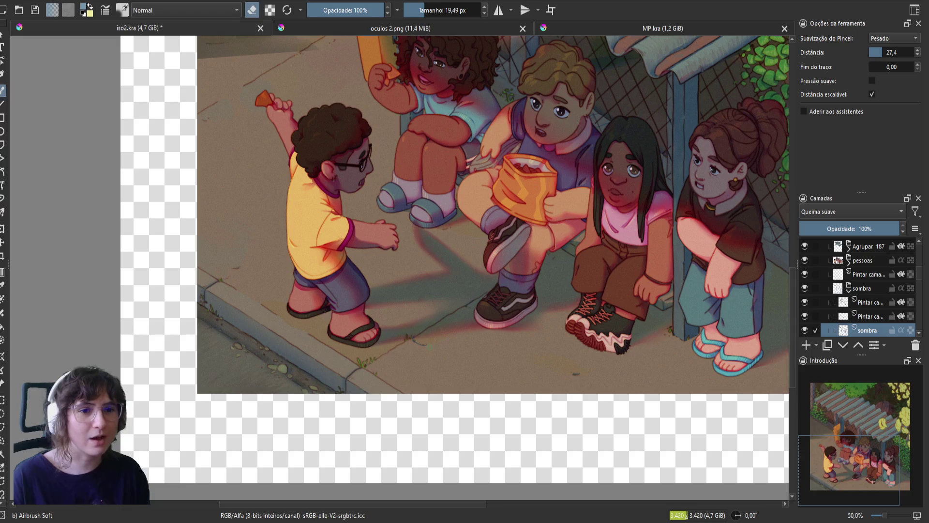
key("e")
key("e")
key("e")
- Mirror the canvas, shift the view slightly right, and switch the brush to erasing
key("m")
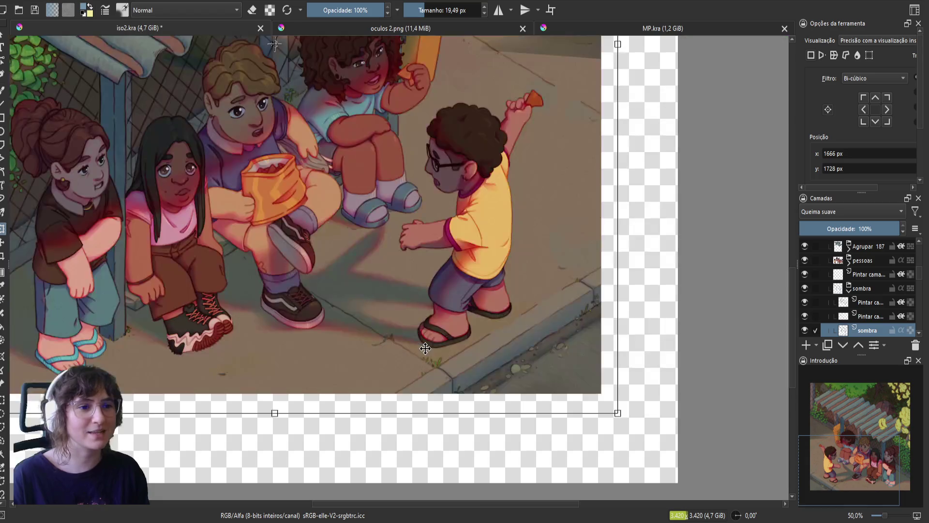
left_click_drag(371, 344, 404, 348)
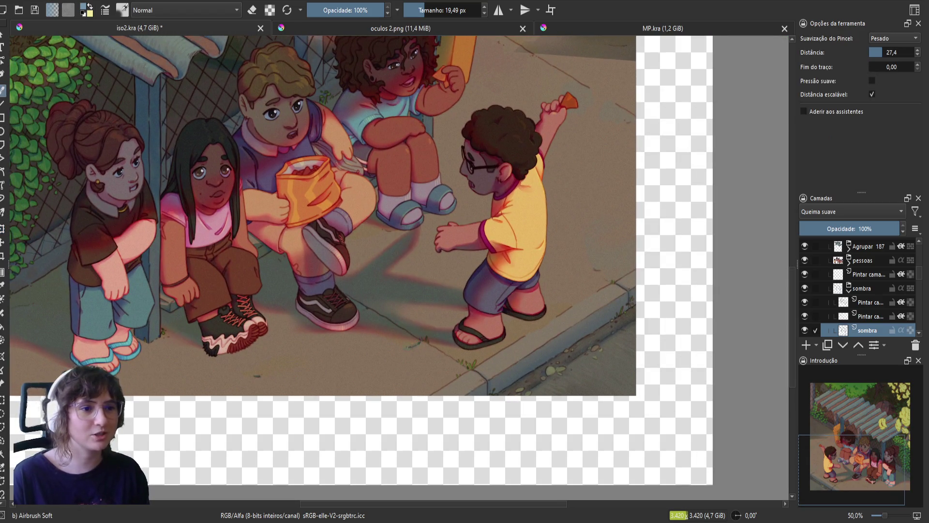
key("e")
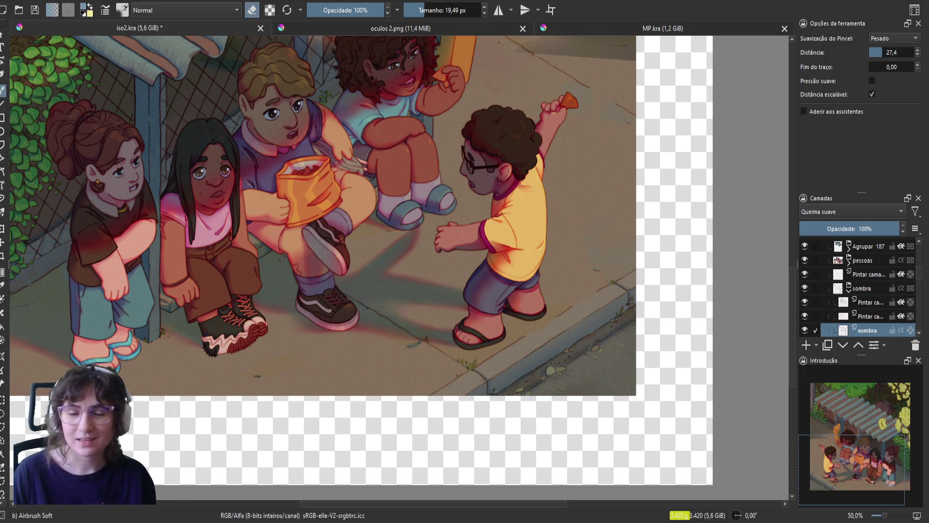
- Refine the sidewalk shadow, alternating between painting and erasing with the soft airbrush
key("e")
scroll(320, 261, "up", 3)
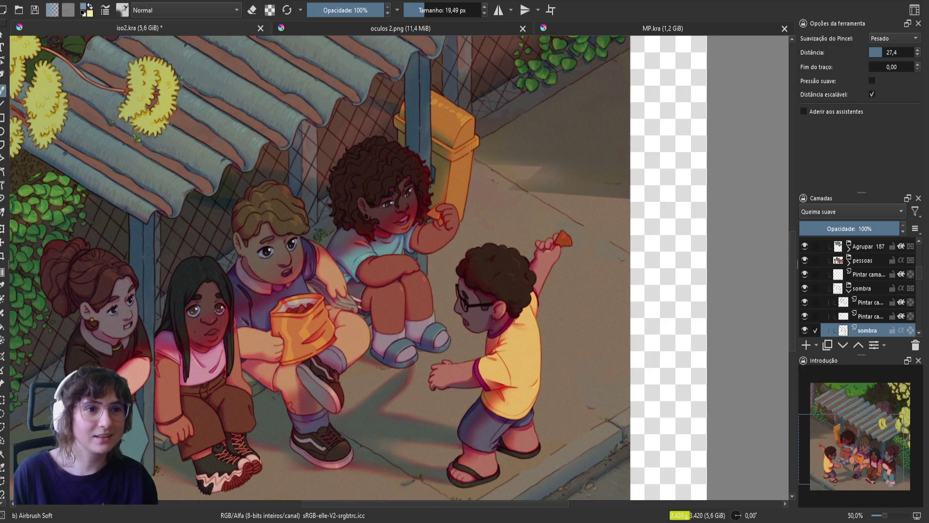
key("e")
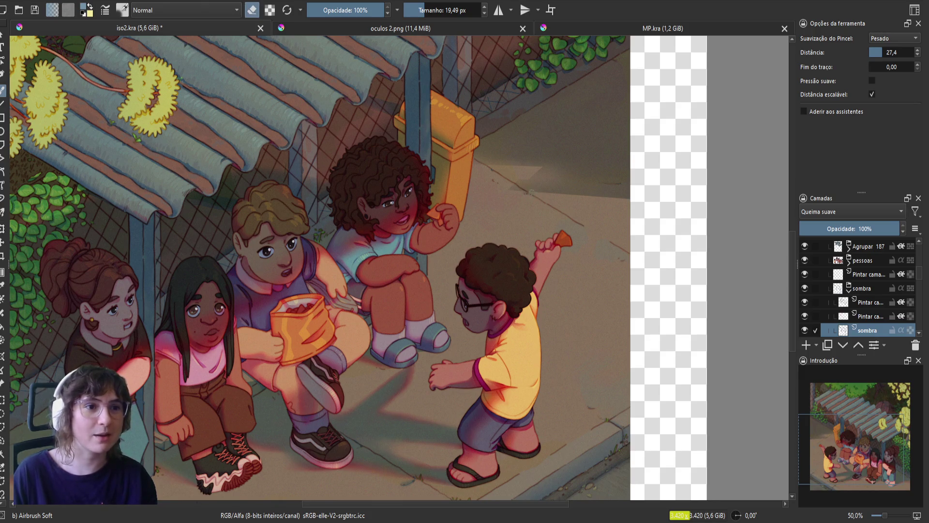
key("e")
key("e")
key("e")
key("e")
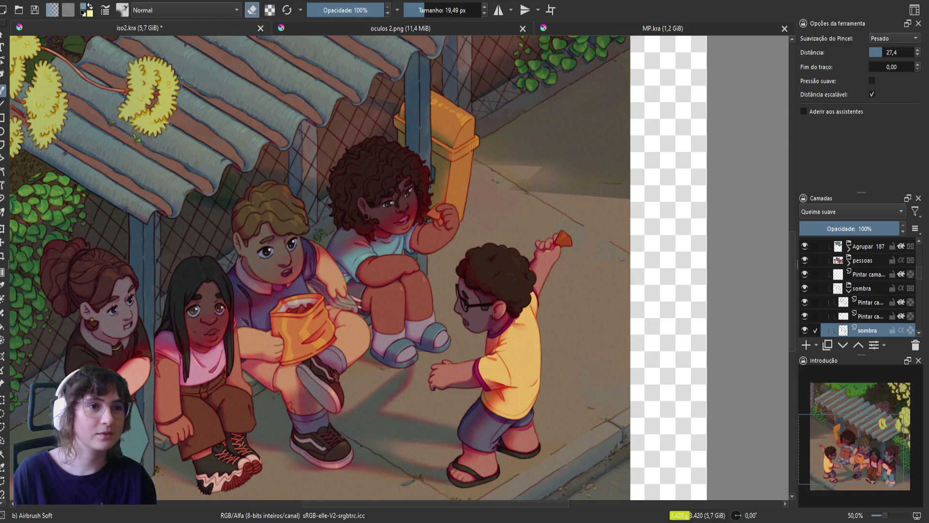
key("e")
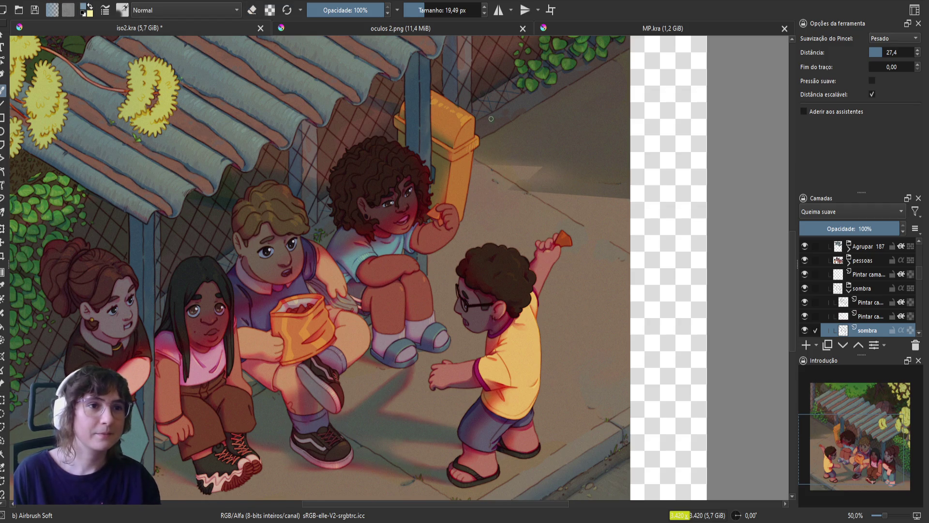
- Save iso2.kra, flip the view, touch up the shadow further, and mirror the canvas again
key("m")
key("ctrl+s")
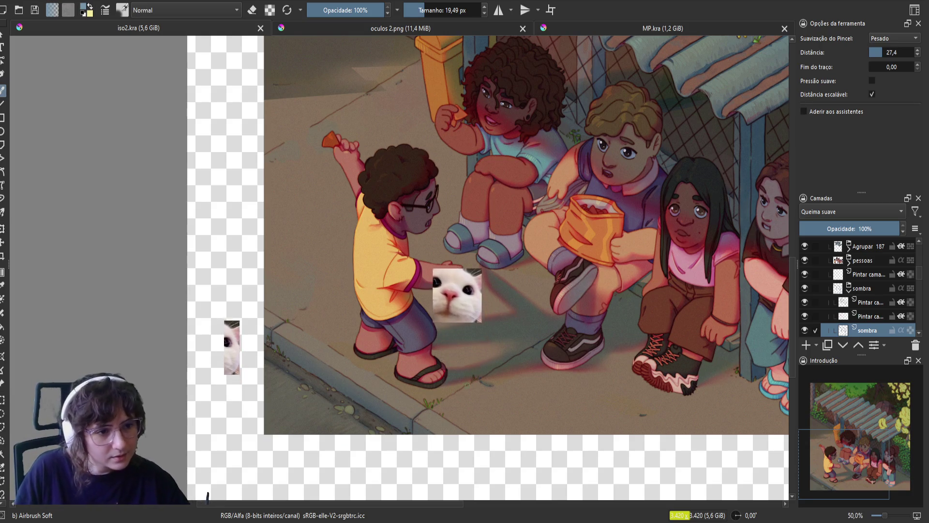
key("e")
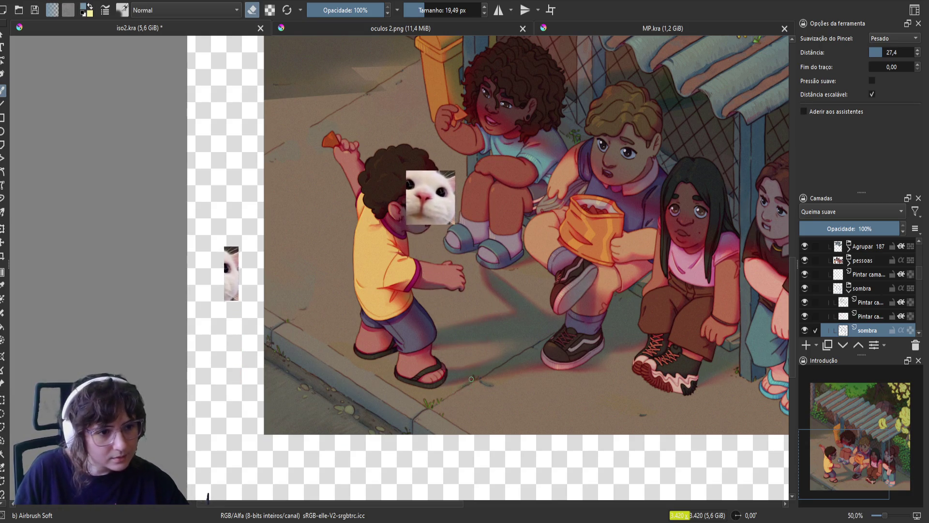
key("e")
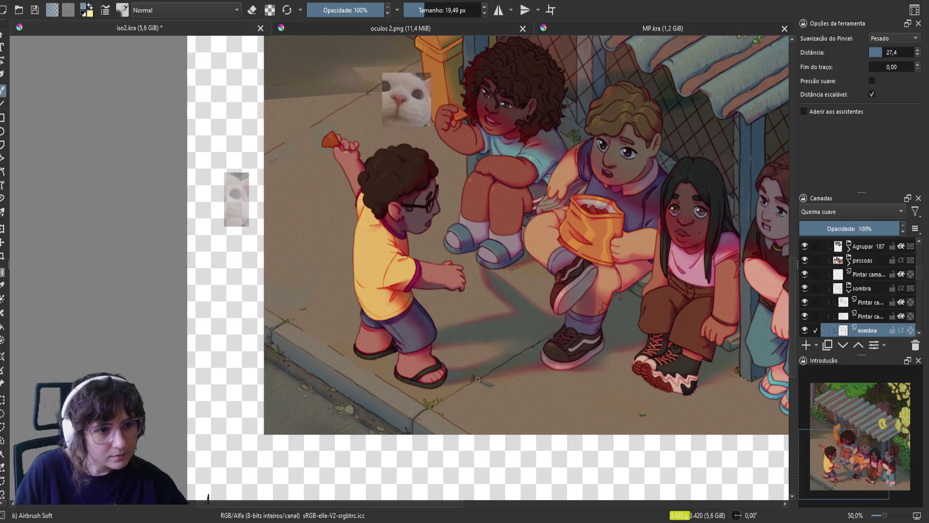
key("e")
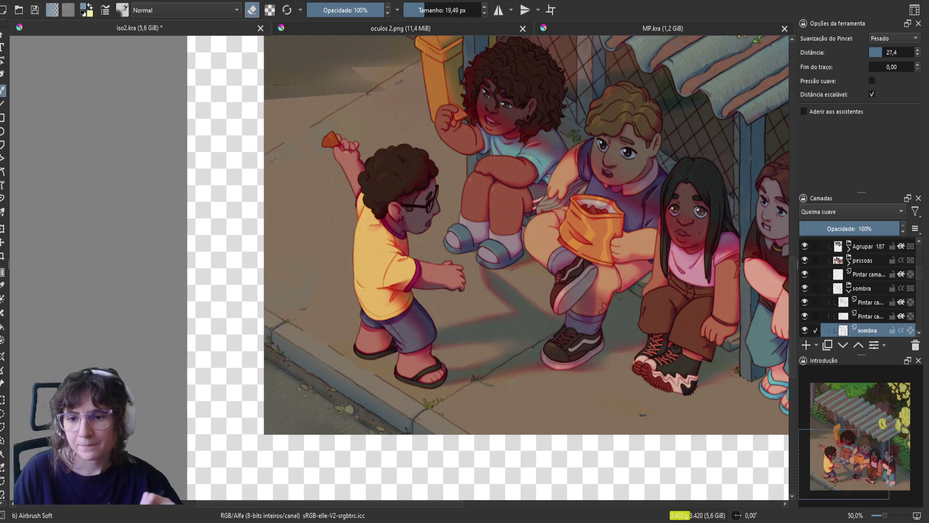
key("m")
key("e")
key("e")
key("e")
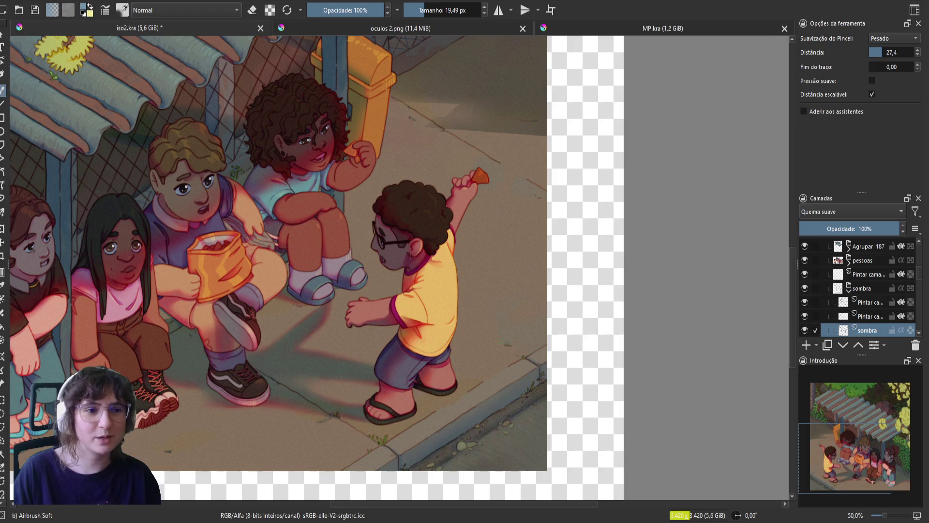
key("e")
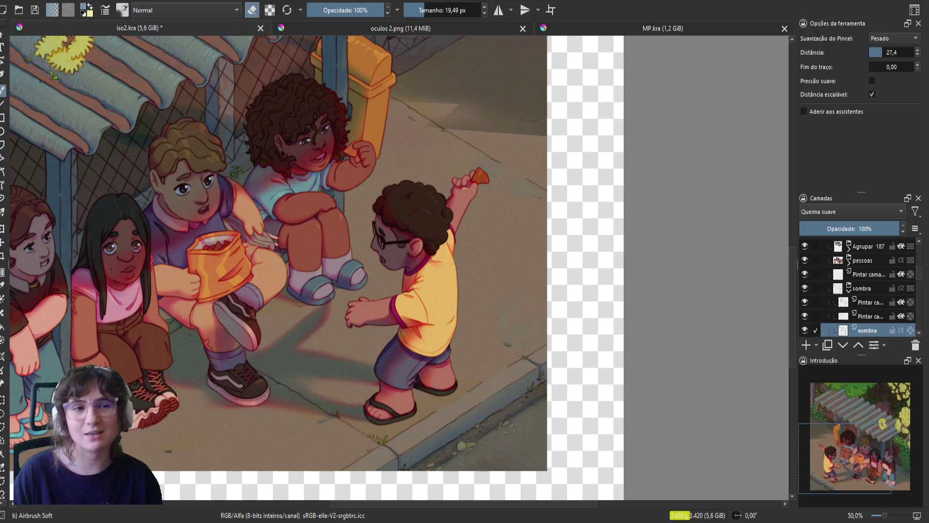
key("e")
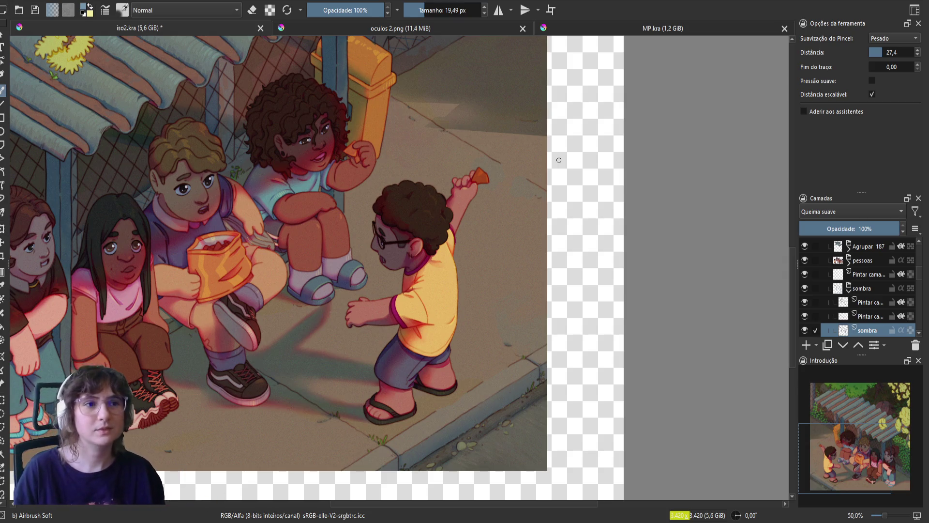
left_click_drag(466, 274, 394, 366)
- Touch up the sidewalk shadow beside the yellow bin with faint airbrush and eraser passes
key("e")
key("e")
key("e")
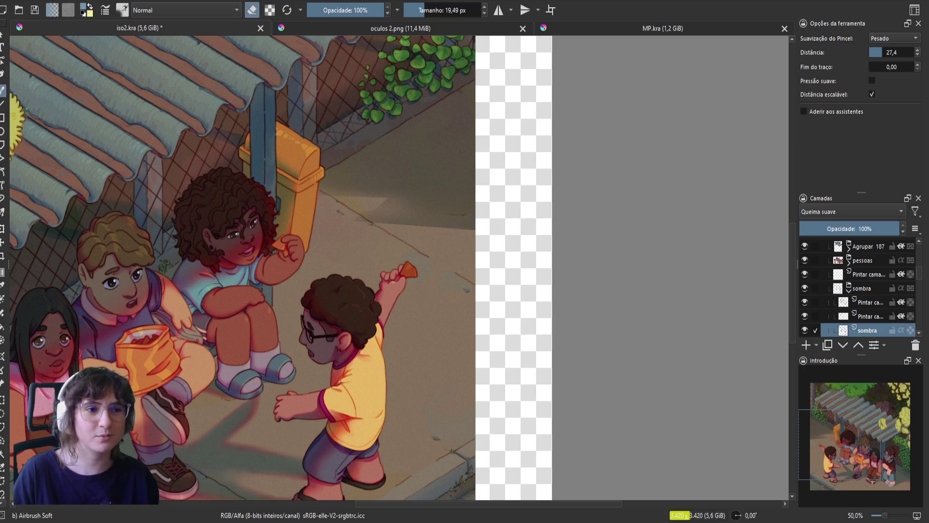
key("e")
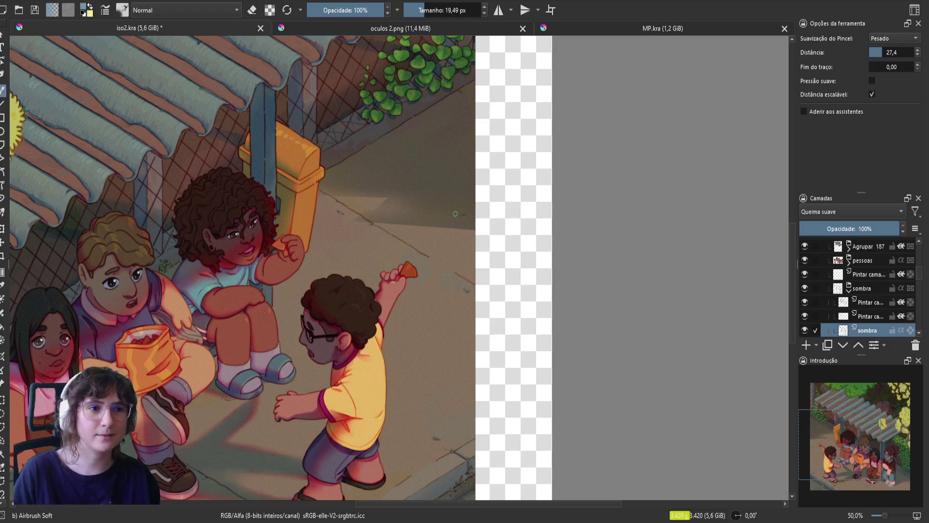
key("e")
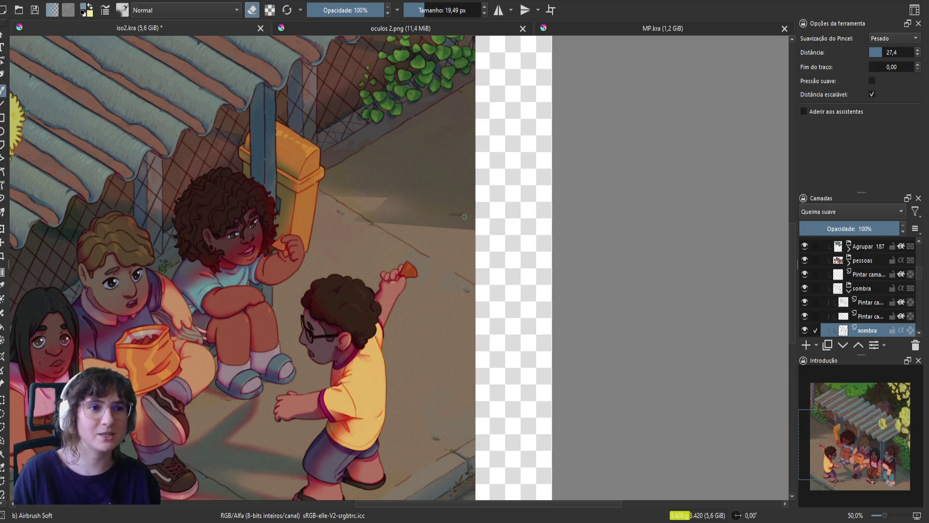
key("e")
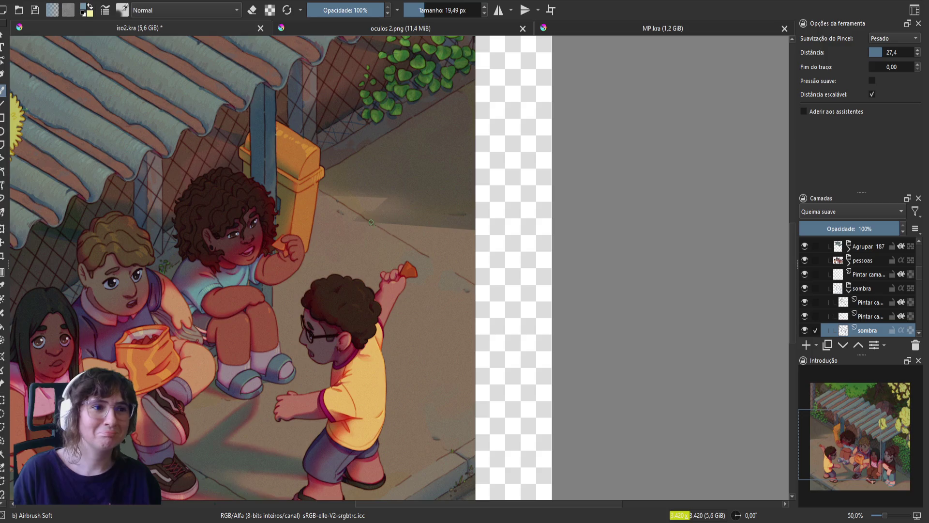
key("e")
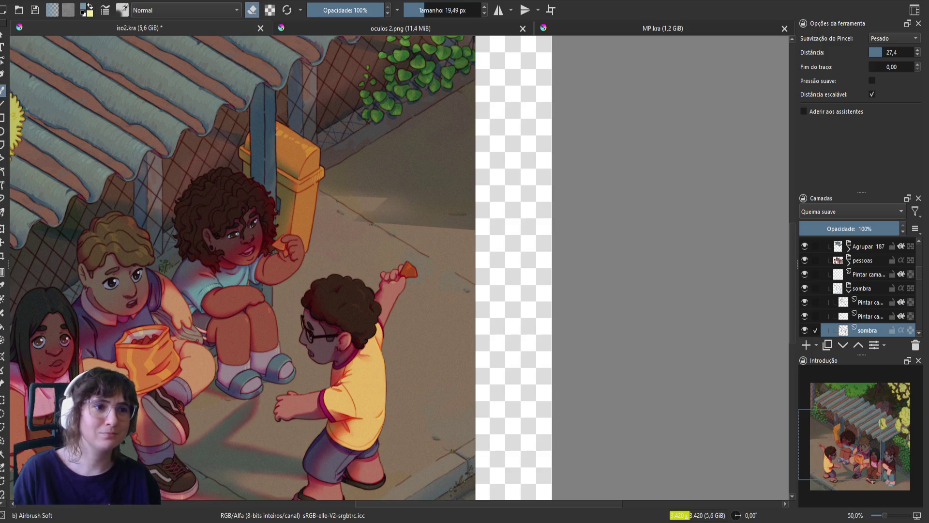
key("e")
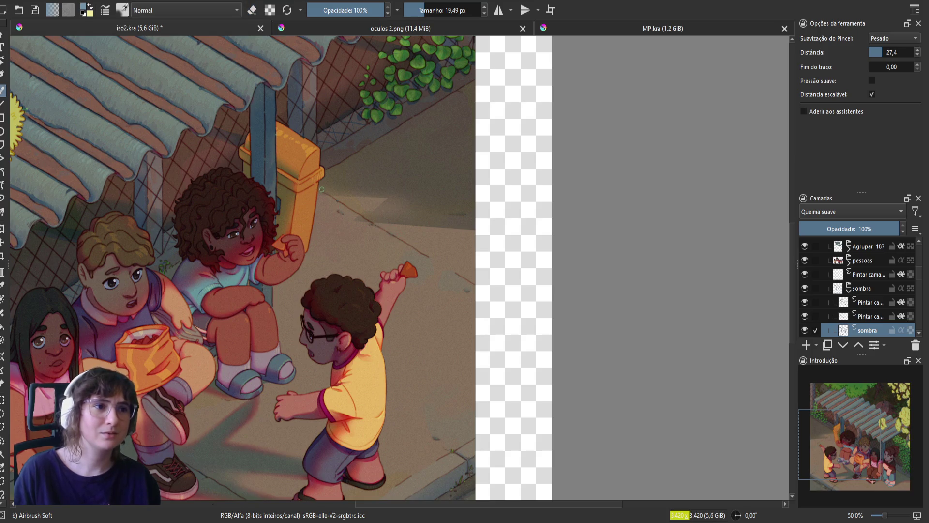
key("e")
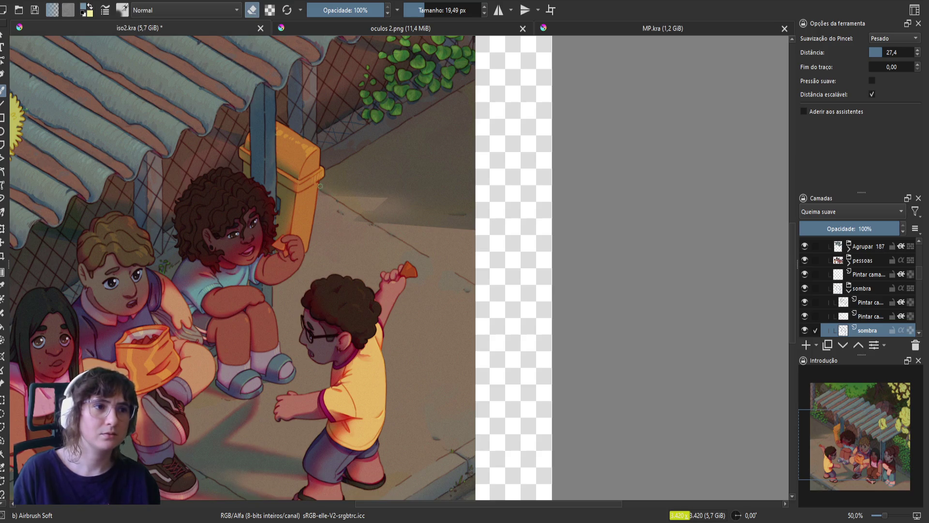
- Unmirror the canvas and pan to bring the children and sidewalk shadow into view
key("m")
left_click_drag(376, 296, 387, 271)
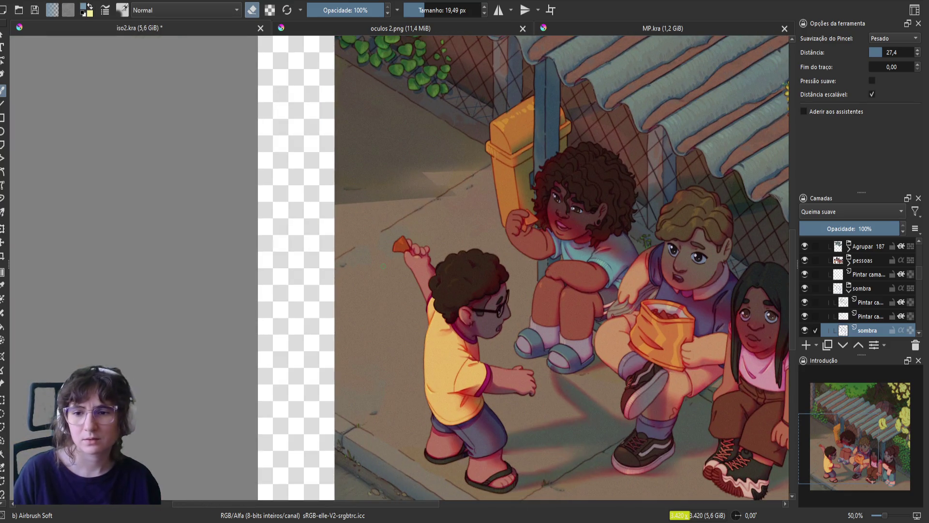
left_click_drag(423, 358, 386, 263)
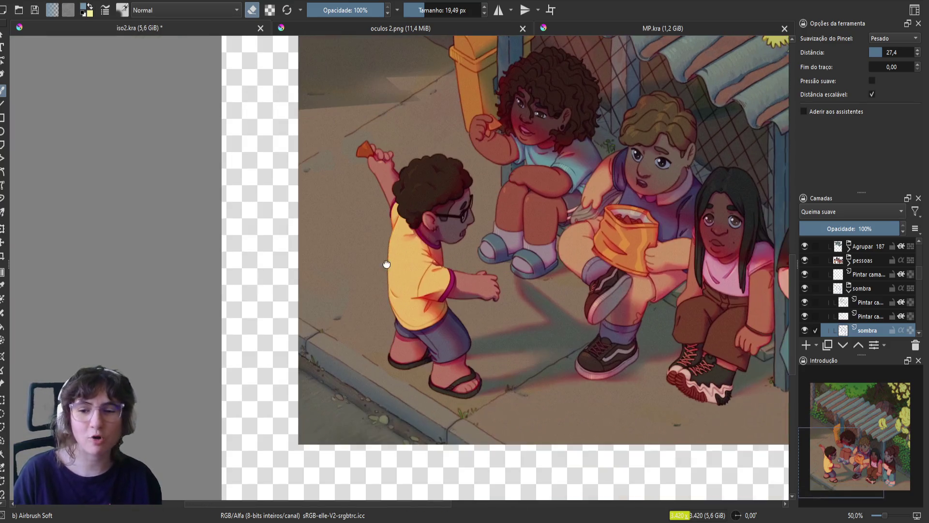
- Level the canvas rotation and shrink the airbrush to 11,25 px for shadow refinement
key("4")
key("4")
key("4")
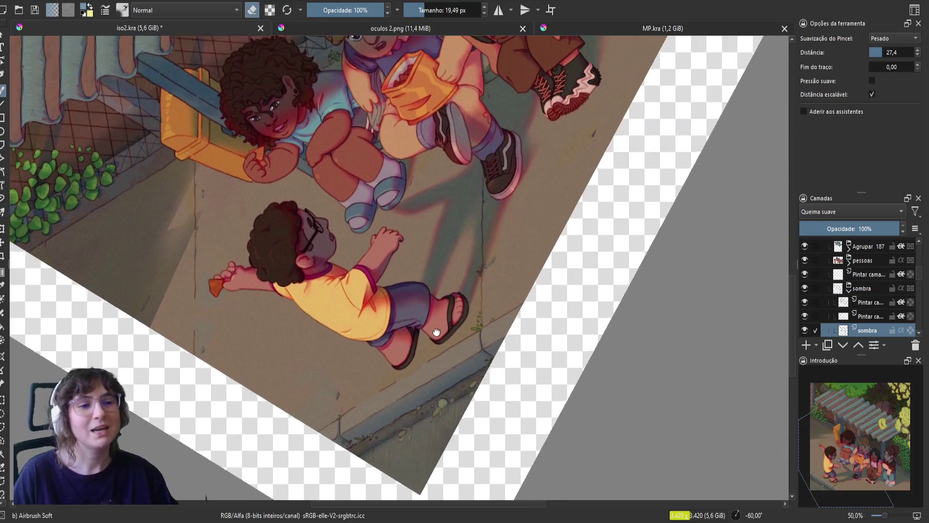
key("5")
key("e")
key("bracketleft")
key("bracketleft")
key("bracketleft")
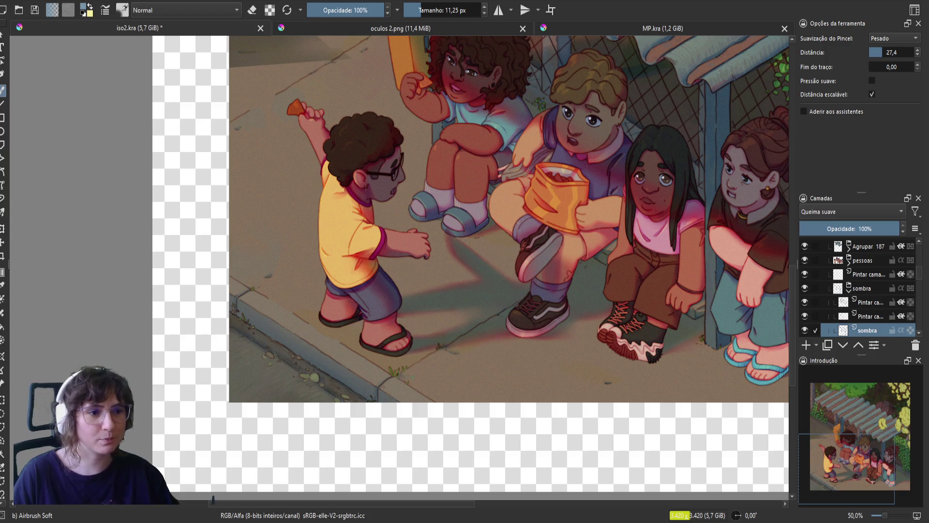
key("e")
key("e")
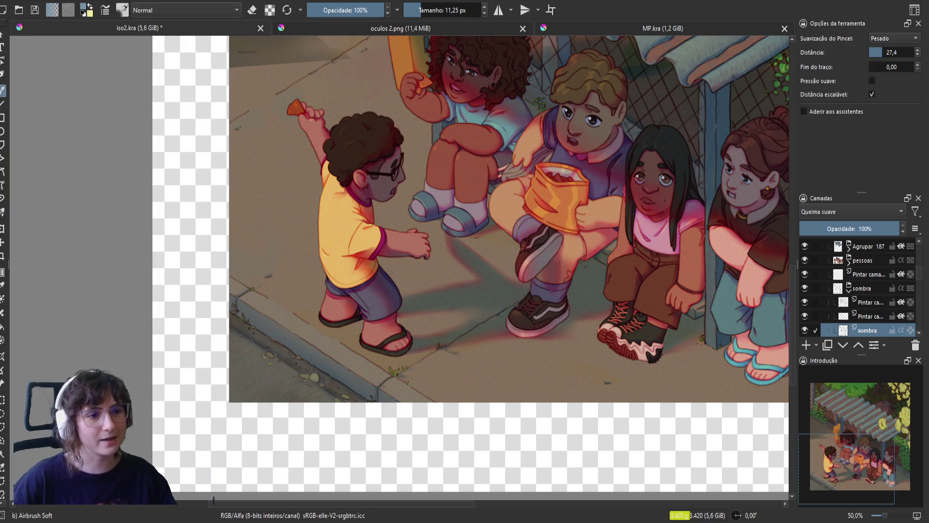
key("ctrl+]")
key("ctrl+]")
key("ctrl+]")
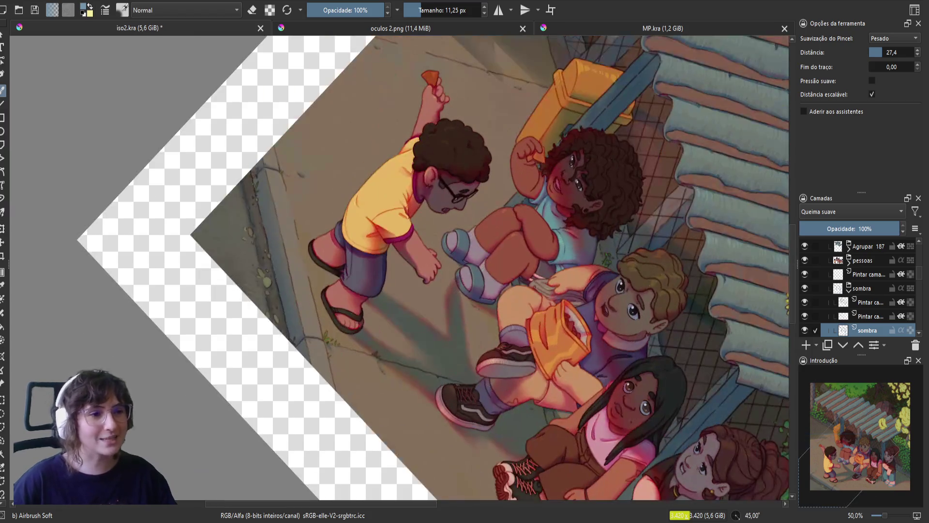
- Toggle eraser mode and save iso2.kra
key("e")
key("e")
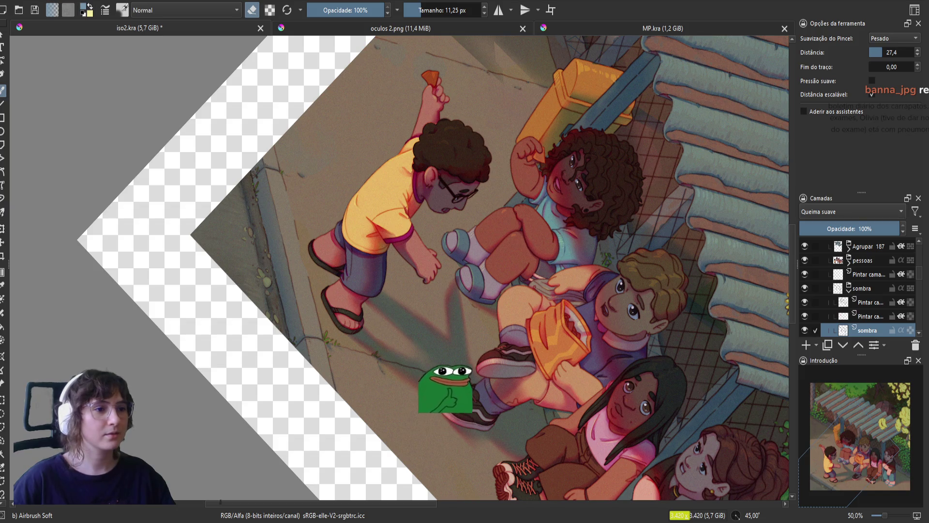
key("e")
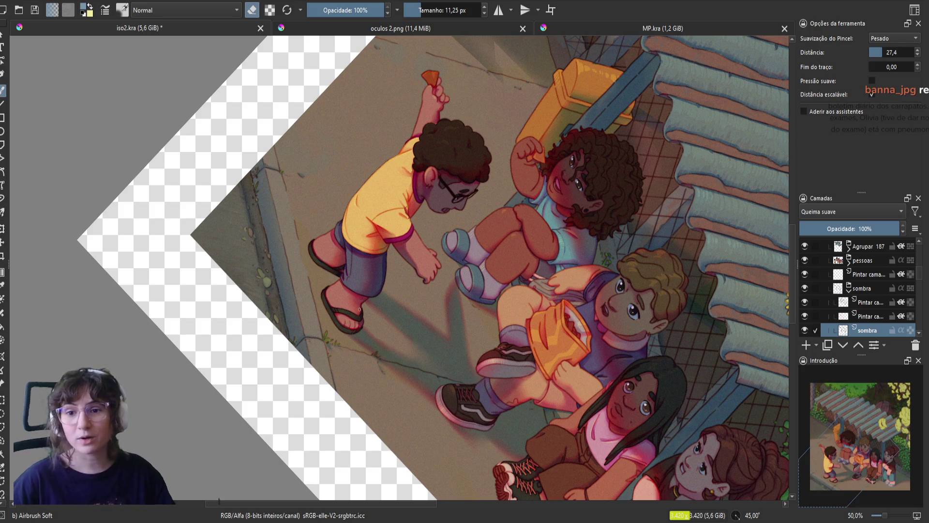
key("ctrl+s")
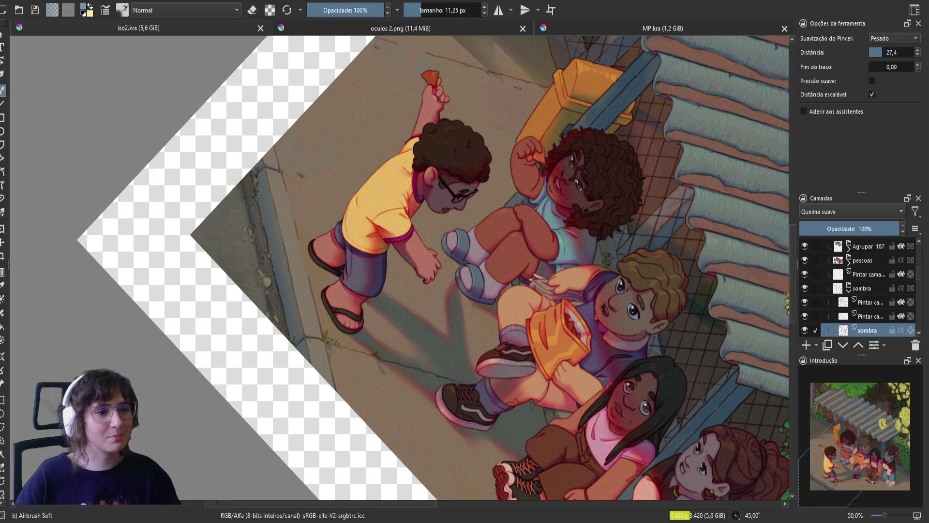
- Switch between painting and erasing and bring the shelter roof and yellow box into view
key("e")
key("e")
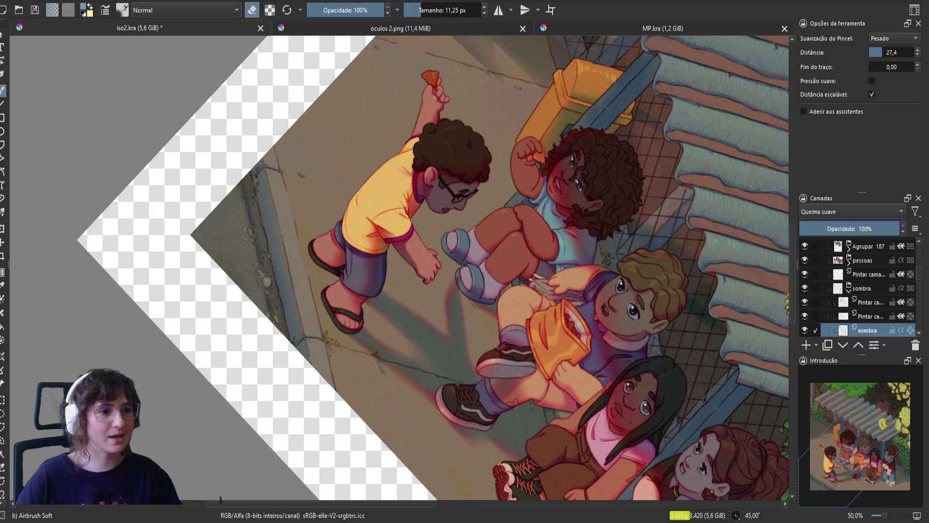
left_click_drag(279, 279, 302, 342)
key("e")
key("e")
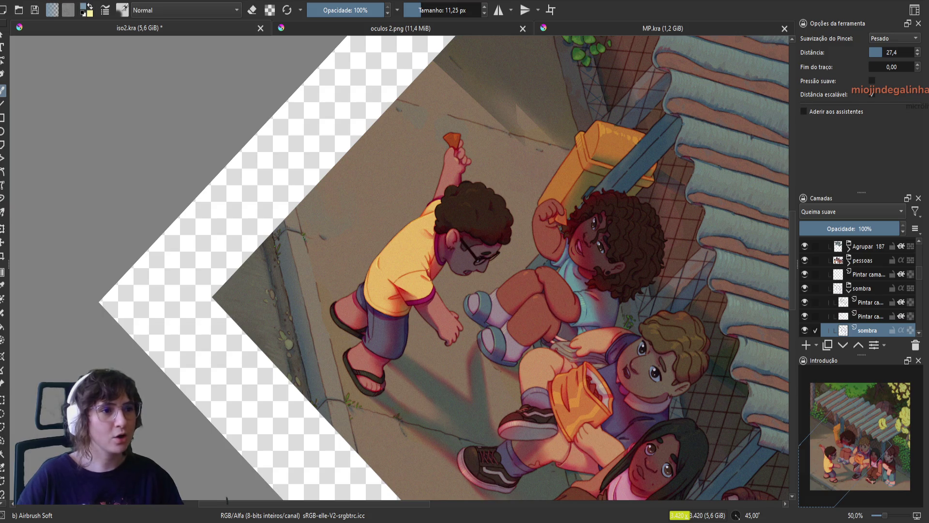
key("e")
key("e")
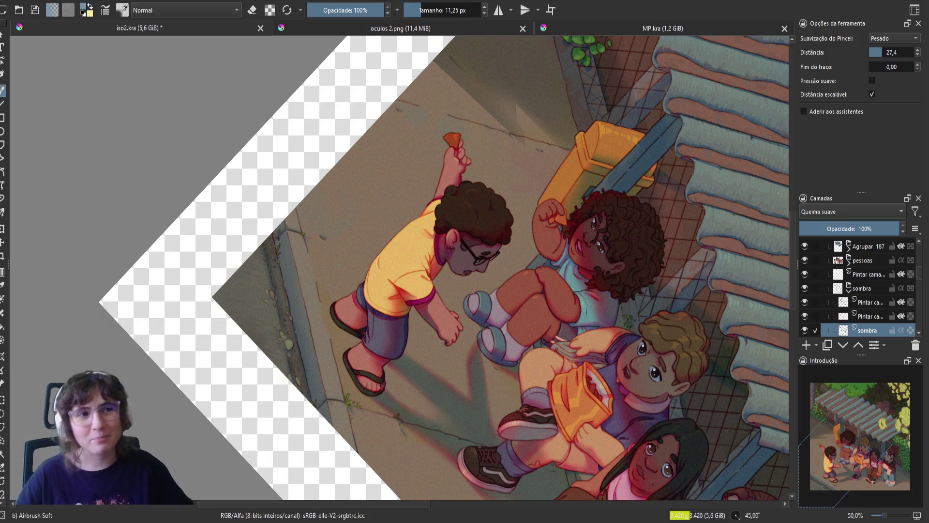
left_click_drag(466, 193, 385, 308)
- Switch to erasing and enlarge the airbrush to 44,61 px
key("m")
key("m")
key("e")
left_click_drag(512, 214, 518, 212)
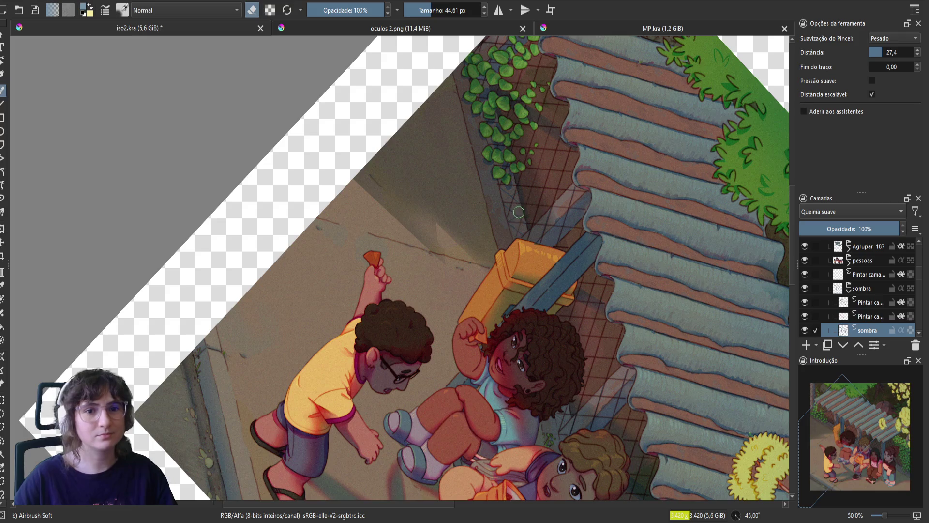
- Hide and reshow the Apagar layer to check its effect, then reselect the sombra layer
left_click(868, 302)
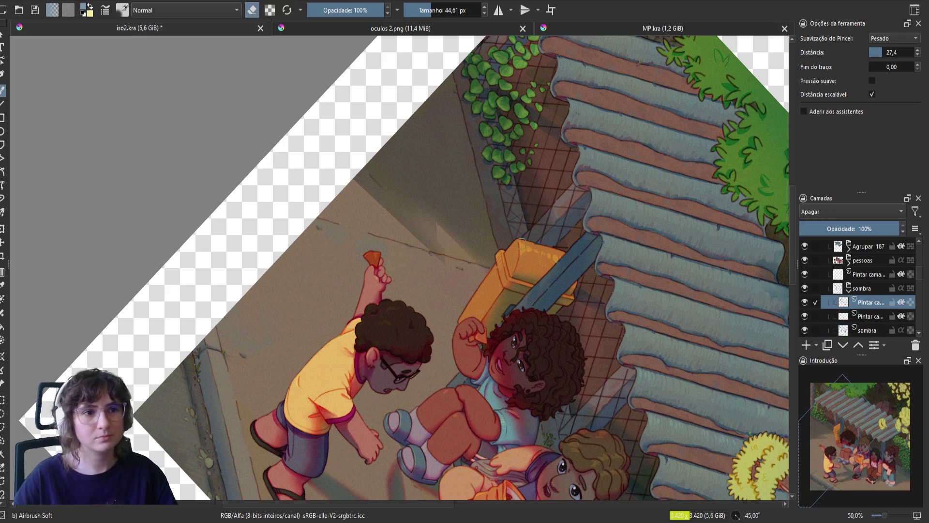
left_click(804, 303)
left_click(804, 303)
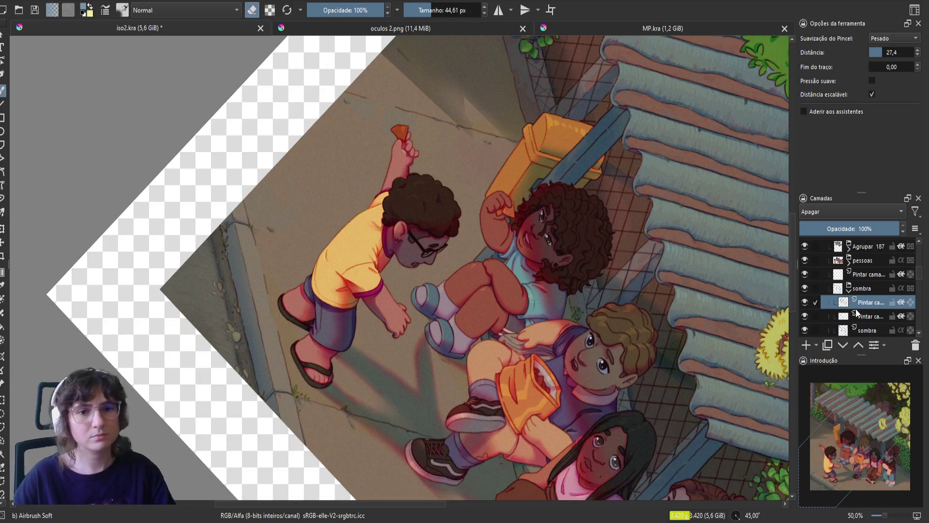
left_click(866, 330)
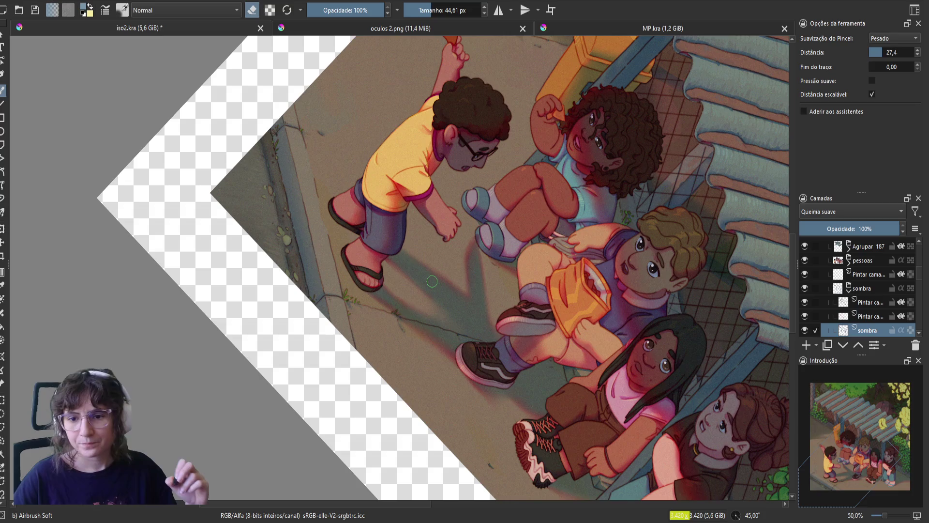
- Bring the seated girls into view and shrink the eraser to about 18 px
left_click_drag(426, 373, 431, 323)
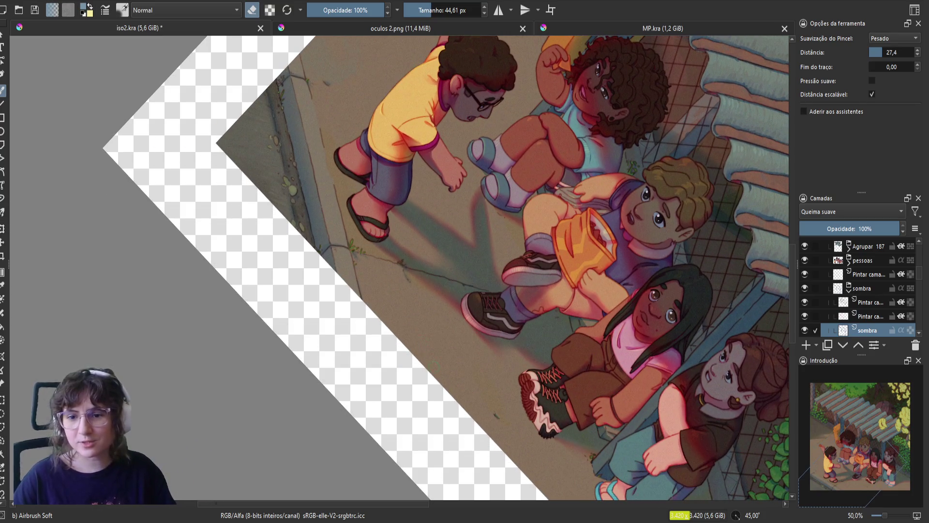
left_click_drag(388, 374, 366, 316)
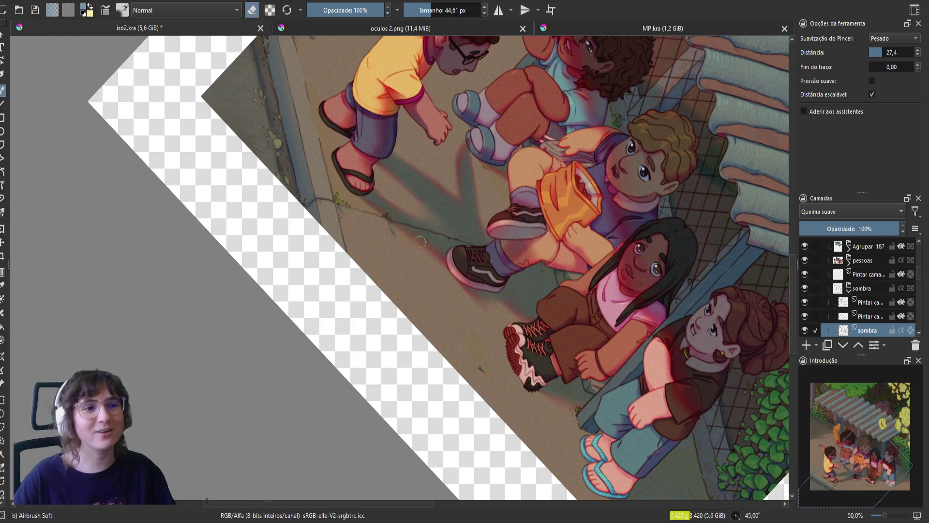
left_click_drag(578, 418, 456, 307)
key("e")
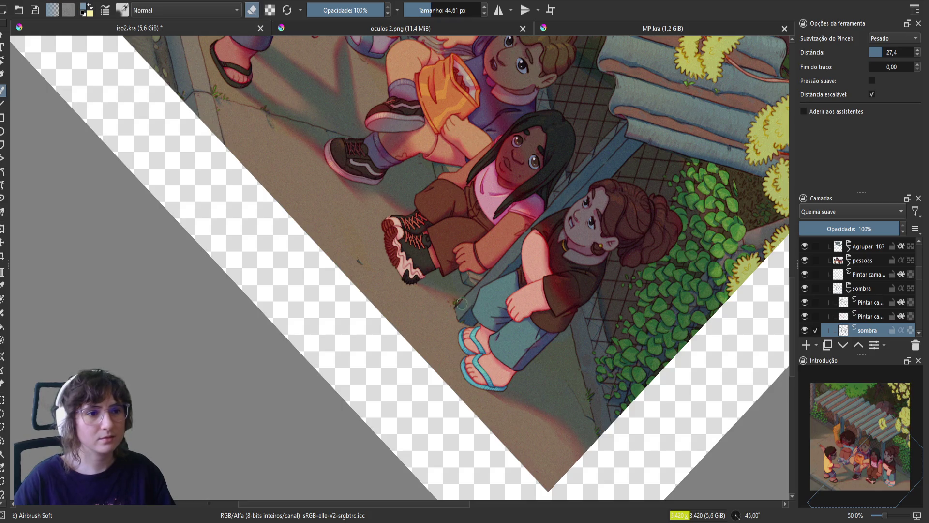
key("e")
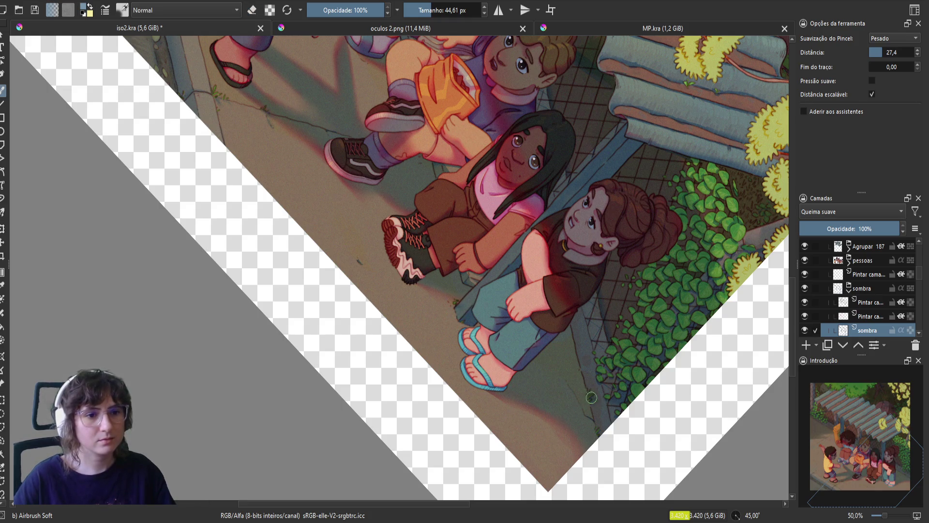
key("e")
key("e")
key("bracketleft")
key("bracketleft")
key("bracketleft")
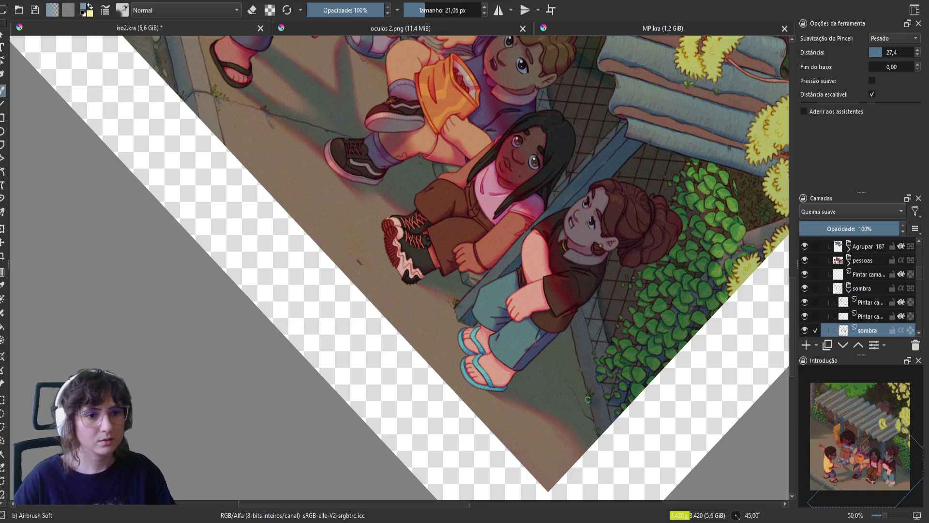